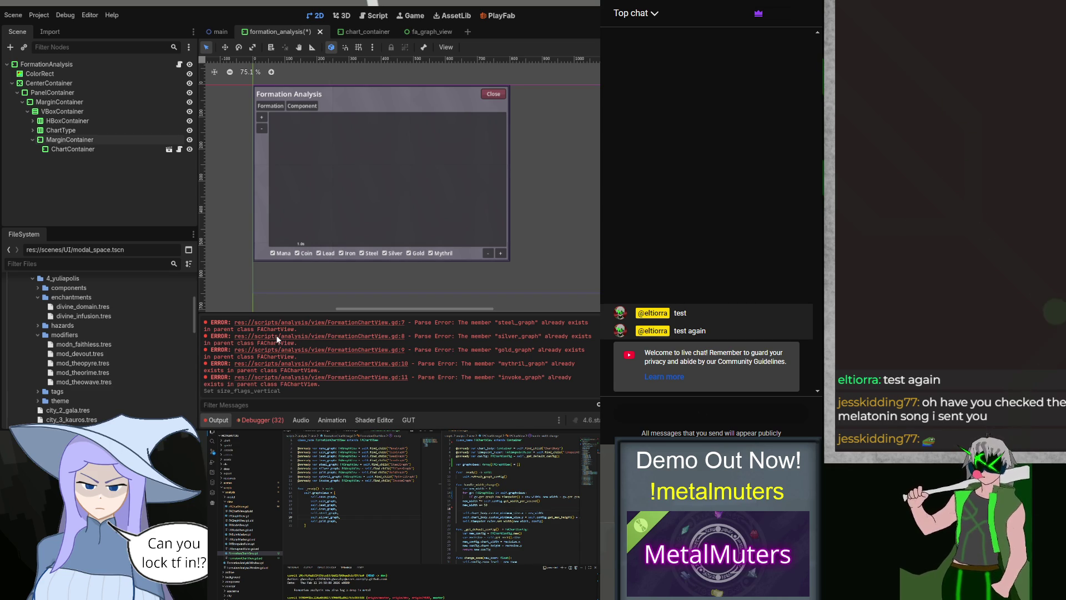
Bring the Spotify window with the Melatonin (Original Soundtrack) album in front of Godot
key("alt+Tab")
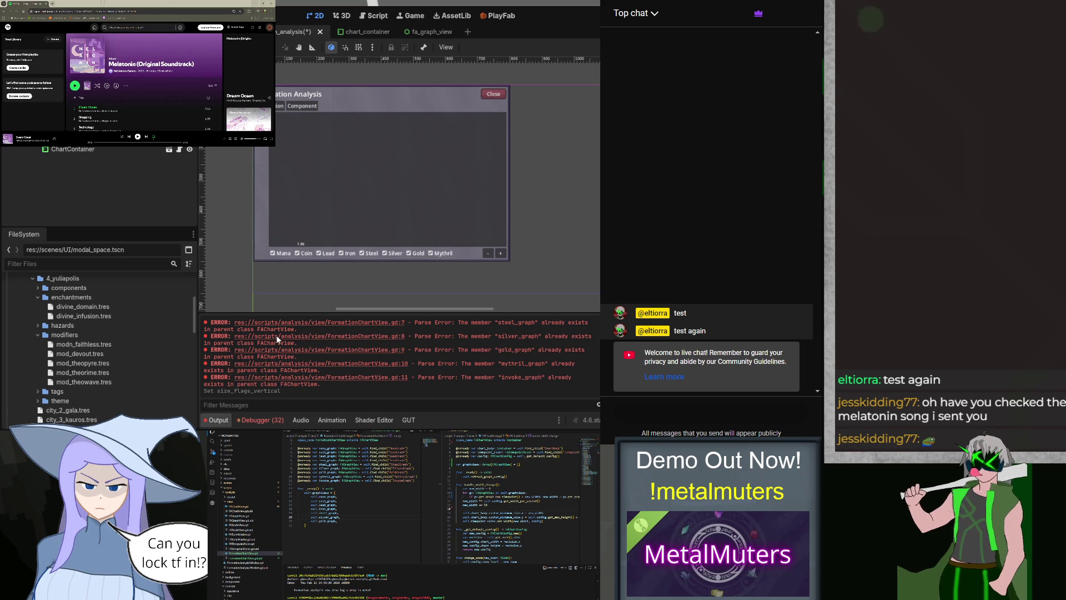
Play the Dream Ocean track from the Melatonin soundtrack using the media play key
key("XF86AudioPlay")
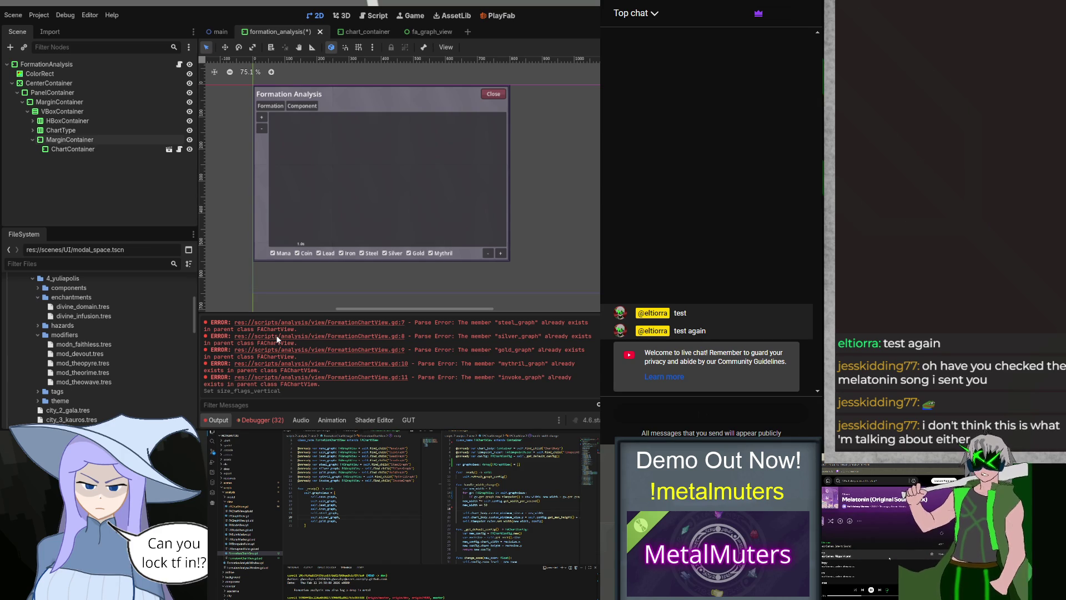
scroll(863, 556, "down", 3)
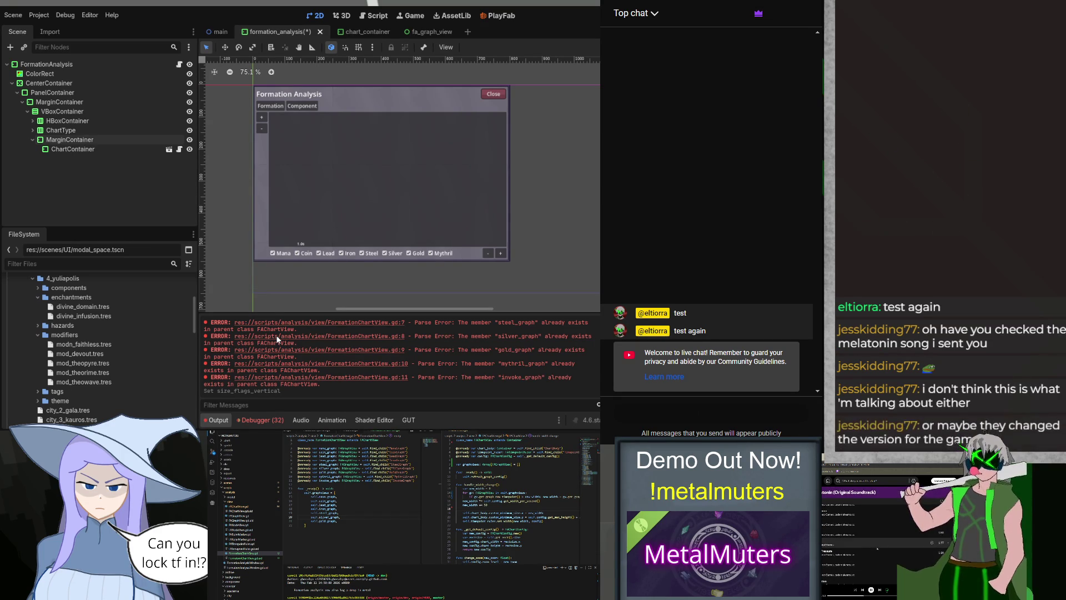
scroll(877, 549, "down", 3)
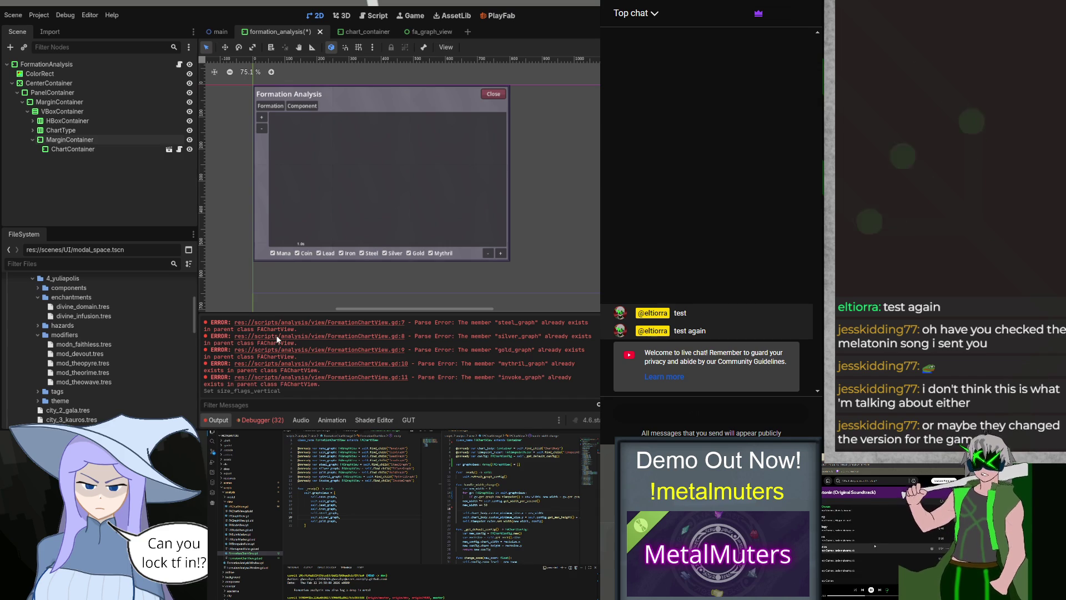
scroll(875, 546, "up", 5)
scroll(873, 549, "down", 3)
scroll(874, 549, "down", 3)
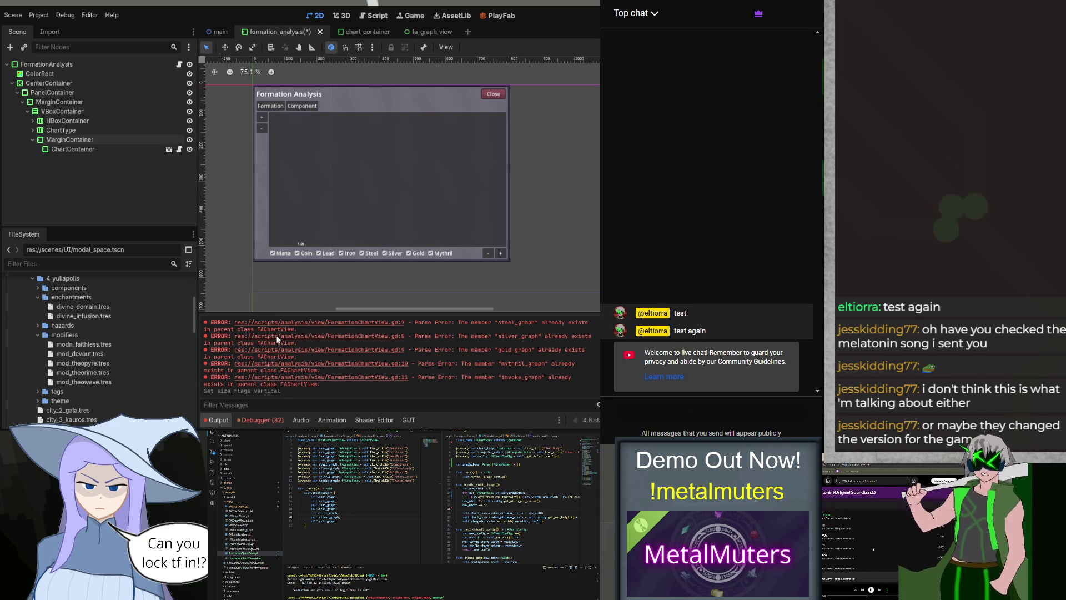
scroll(874, 550, "down", 2)
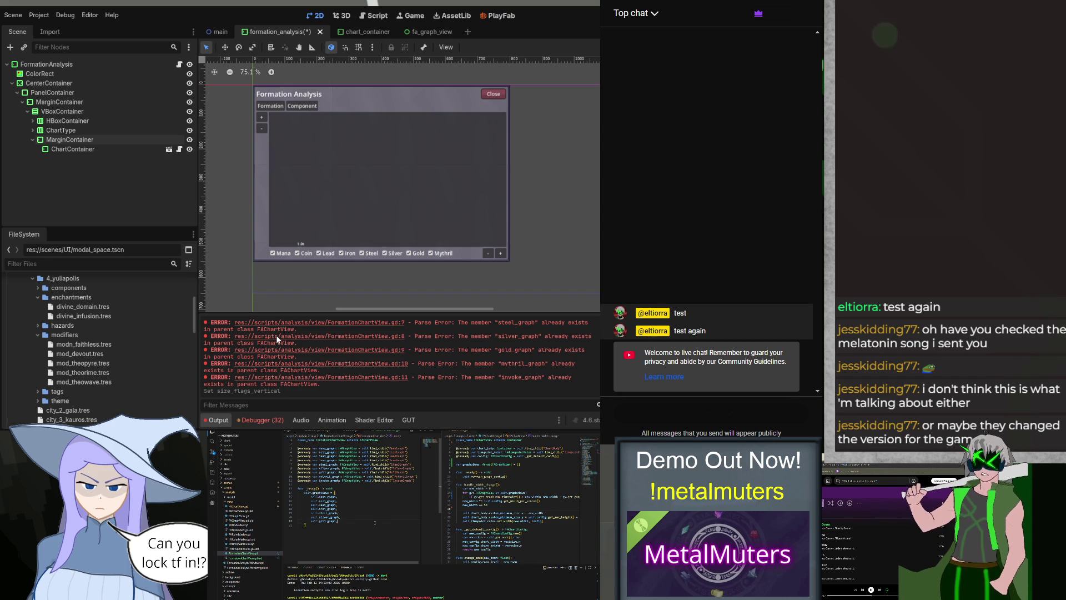
Append self.mythril_graph and self.invoke_graph to the graph list, then add a line after super()
type("self.my")
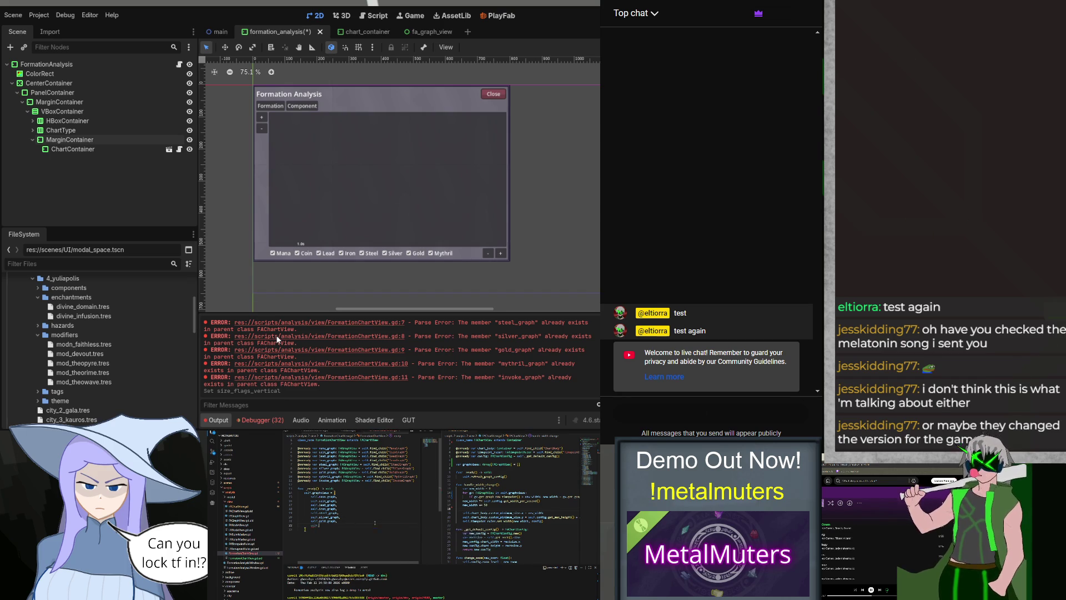
key("Return")
type(",")
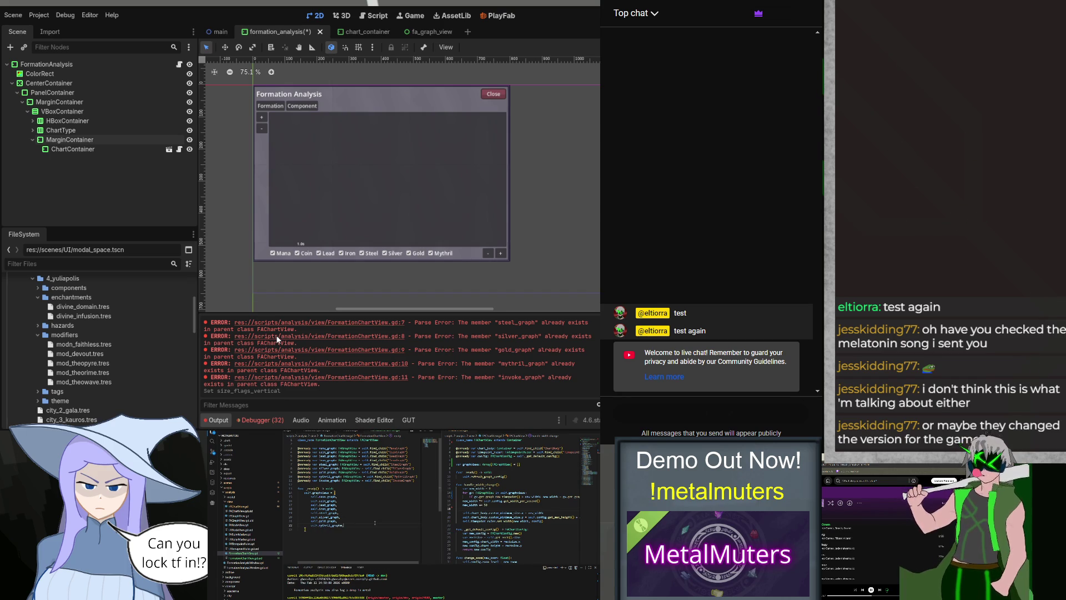
type("self.i")
key("Return")
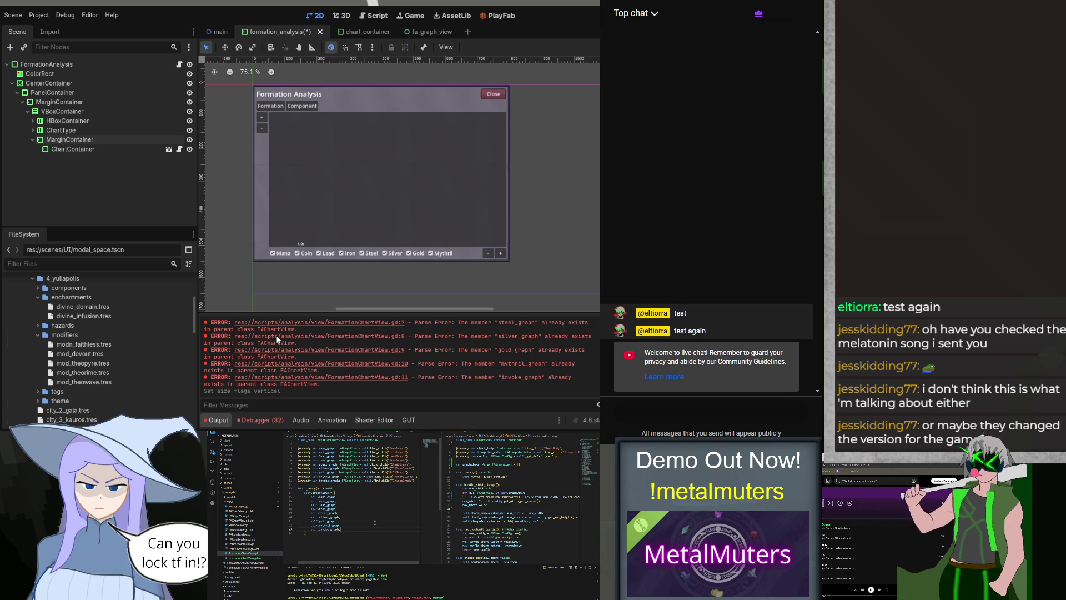
type(",")
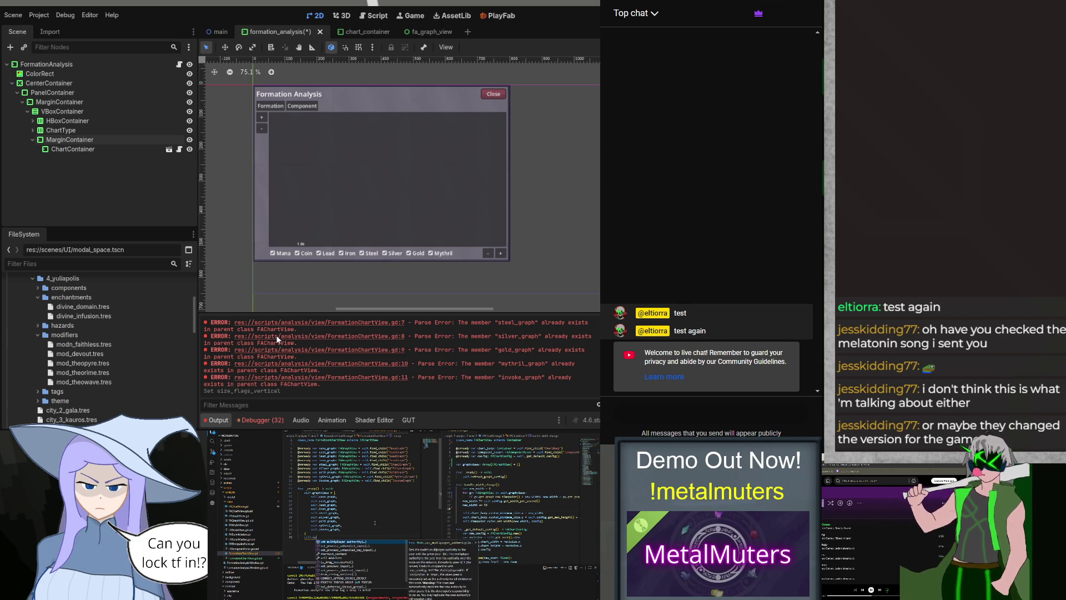
type("set_m")
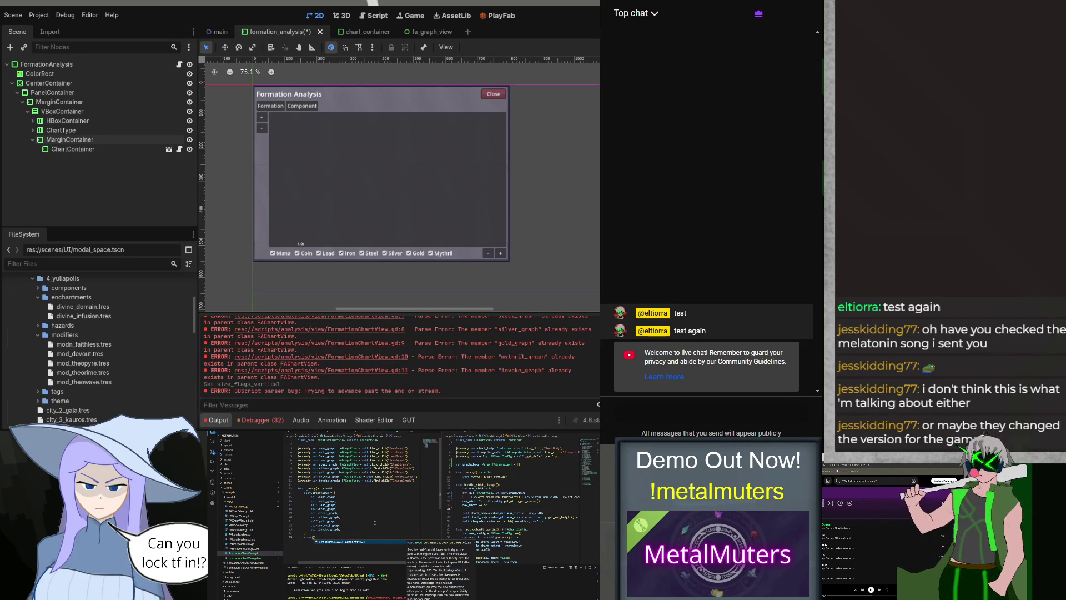
type("u")
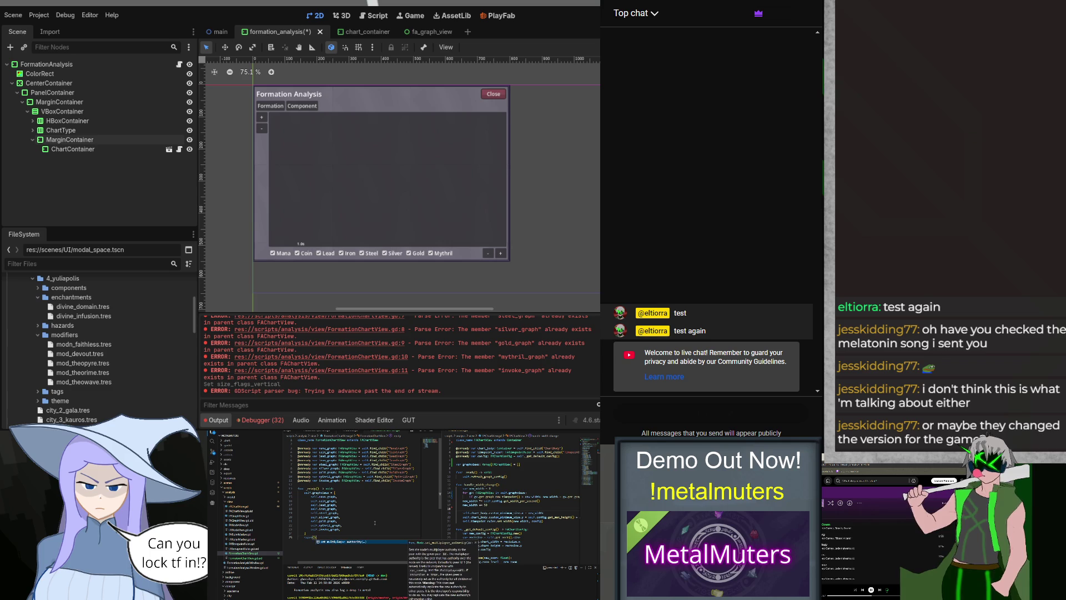
left_click(335, 492)
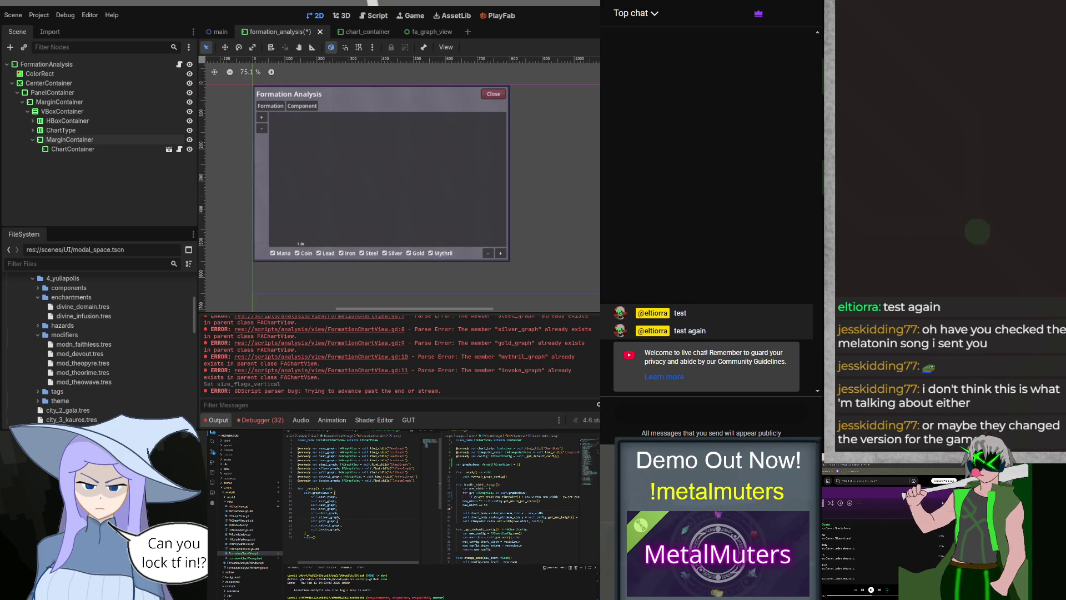
key("Return")
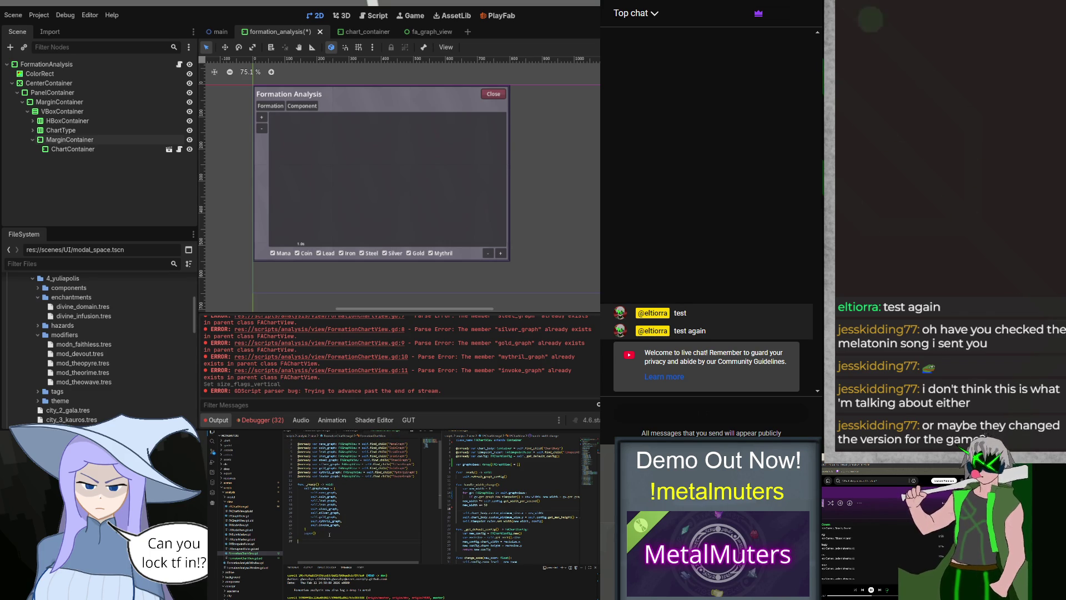
Add 'for graph in self.graphs: graph.set_config(self.config)' and delete the eight old set_config lines
left_click(244, 506)
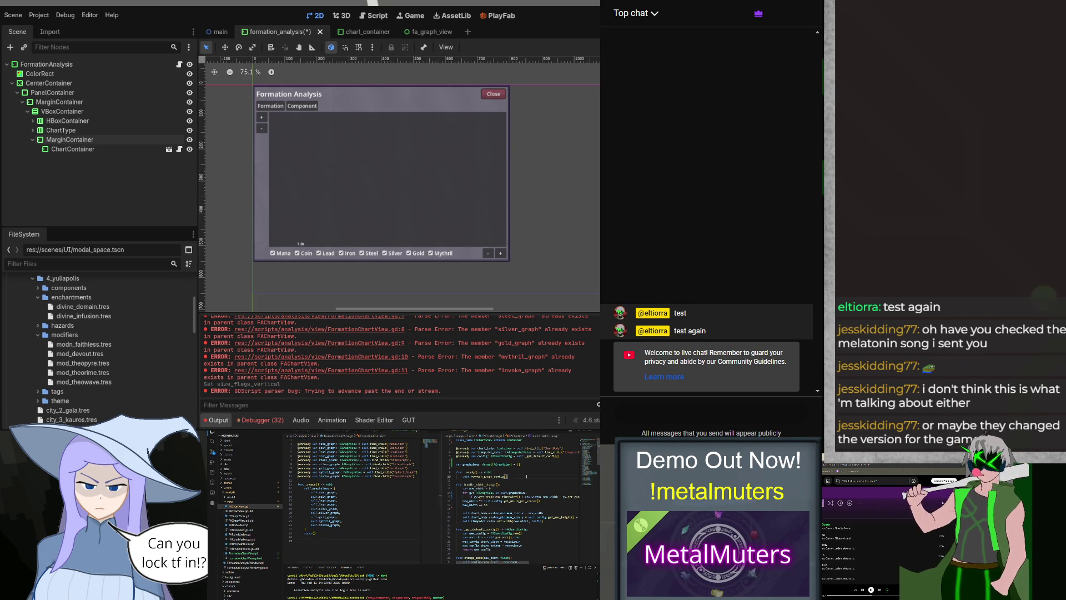
scroll(517, 486, "down", 2)
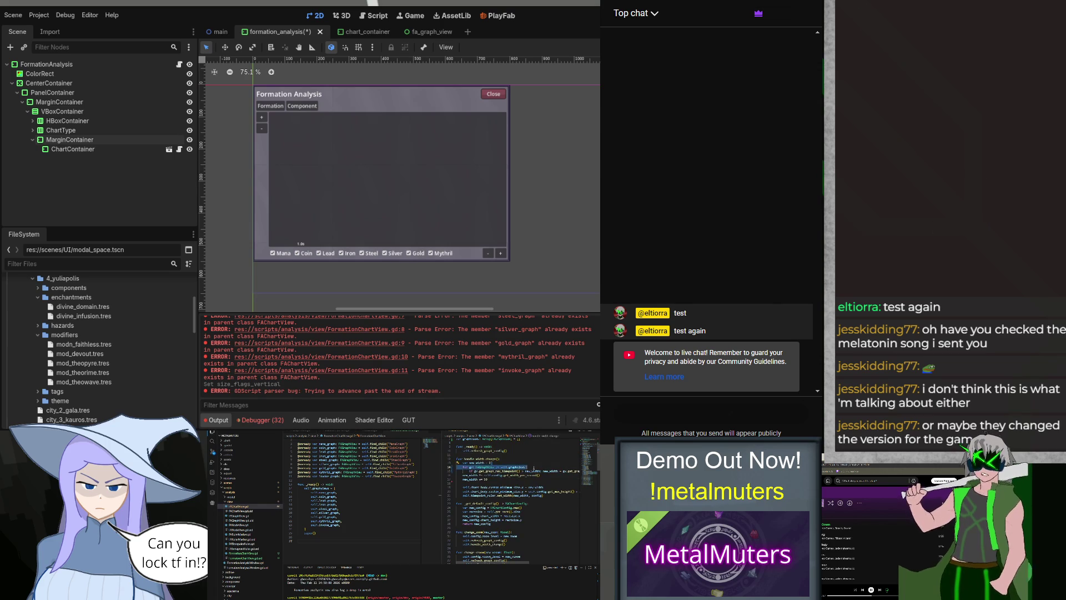
left_click_drag(462, 467, 526, 467)
scroll(523, 475, "down", 5)
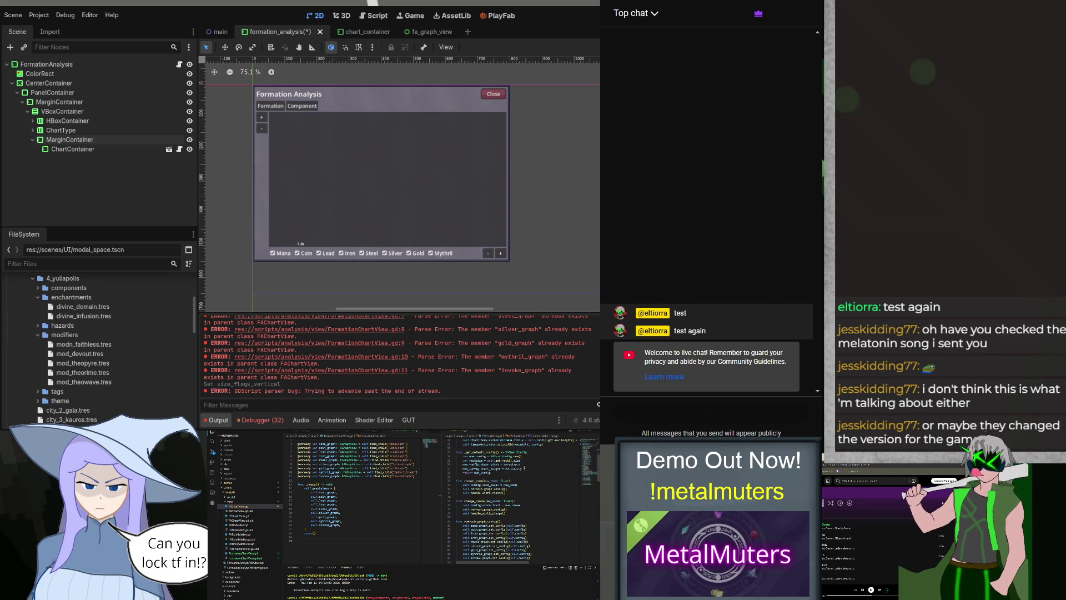
type("for graph in self.graphs:")
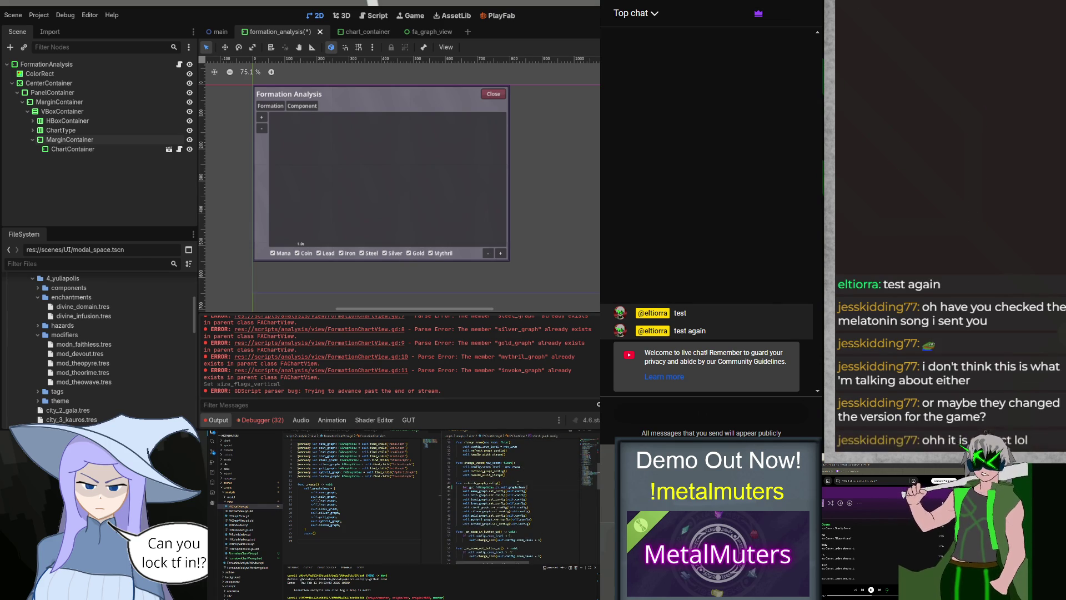
key("Return")
type("graph.set_config")
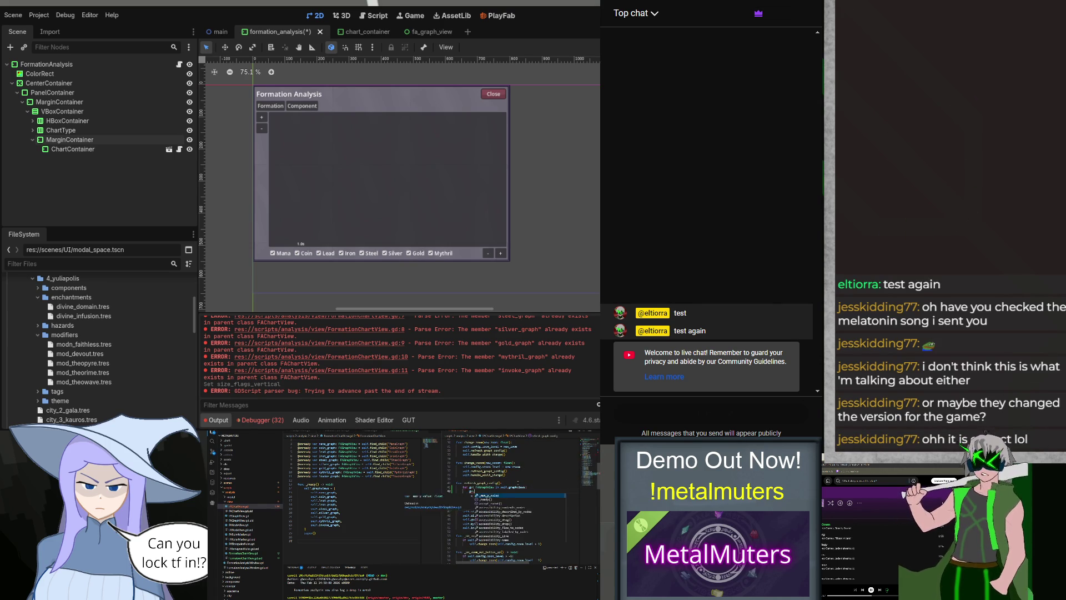
type("(se")
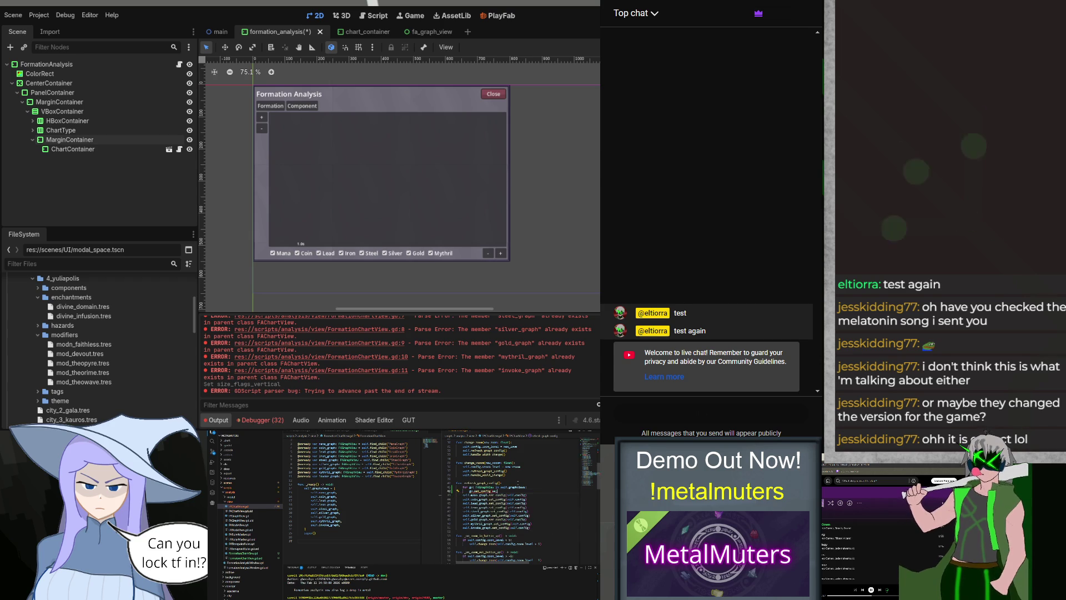
type("lf.config")
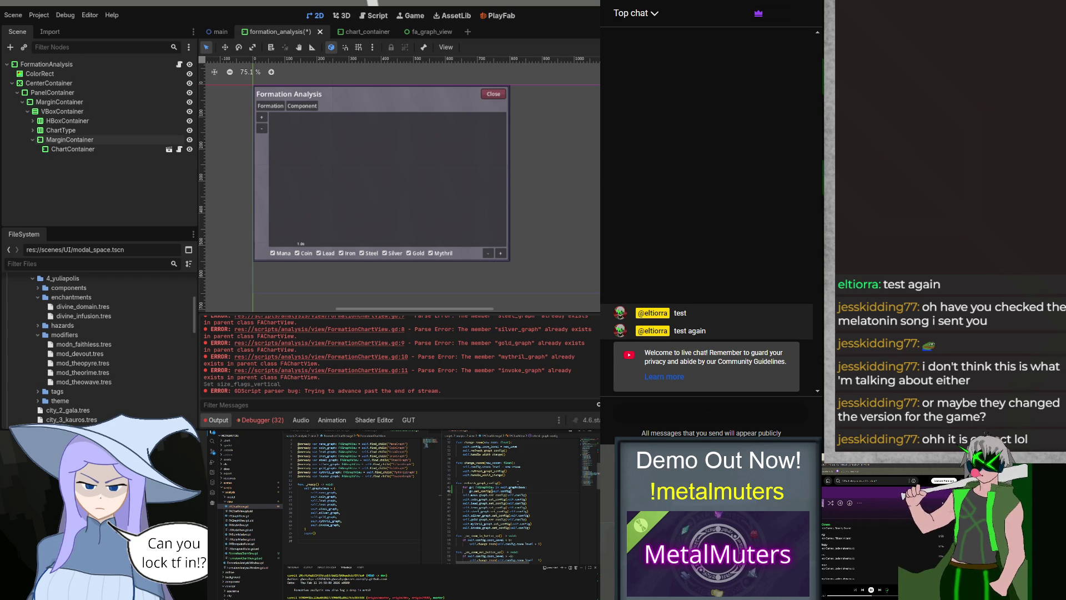
scroll(527, 494, "down", 1)
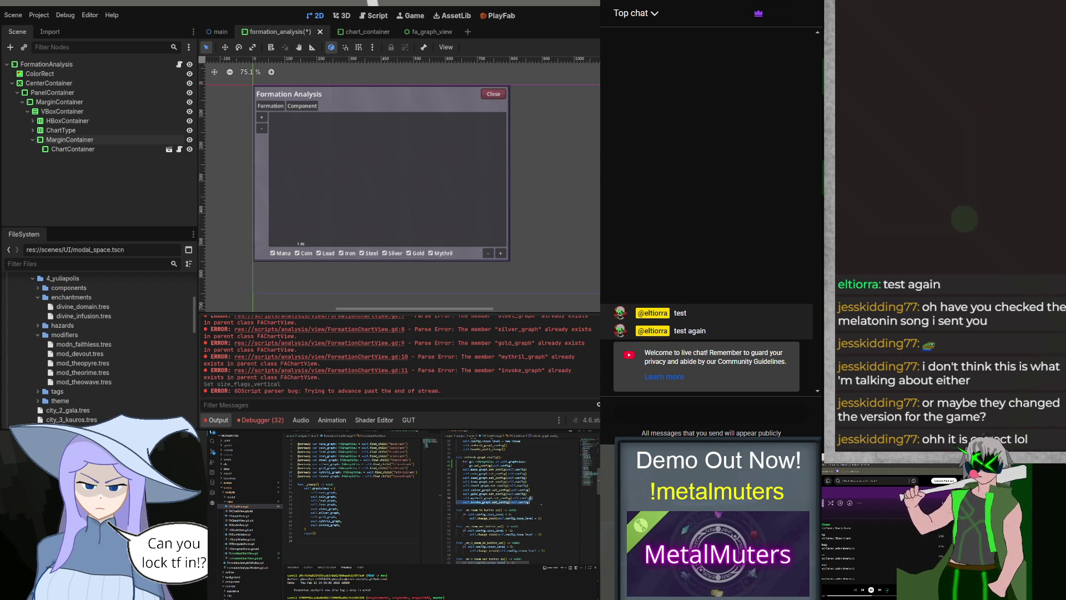
left_click_drag(533, 502, 457, 470)
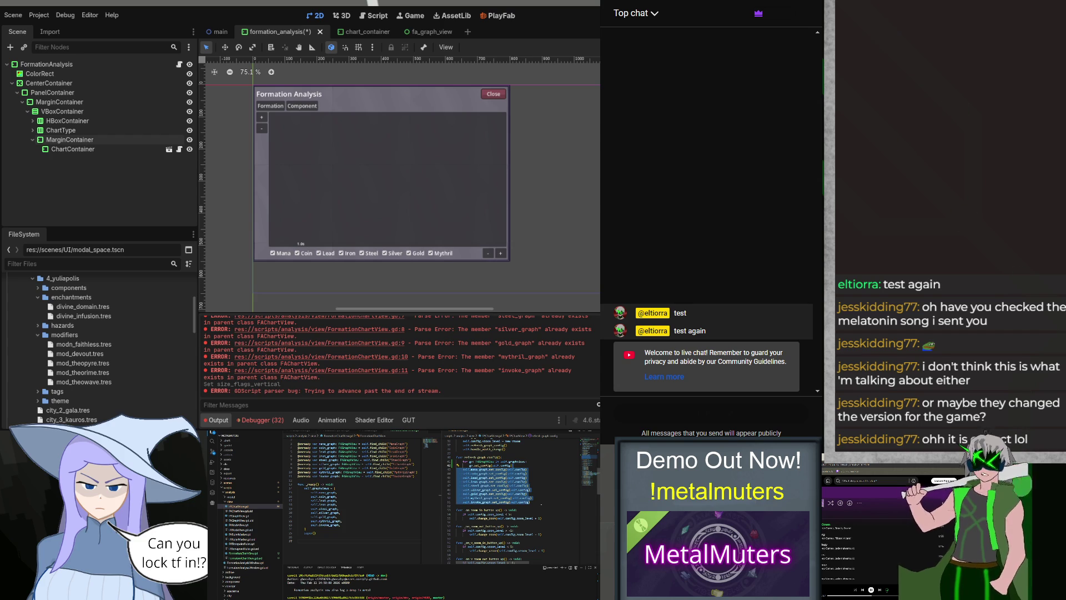
key("BackSpace")
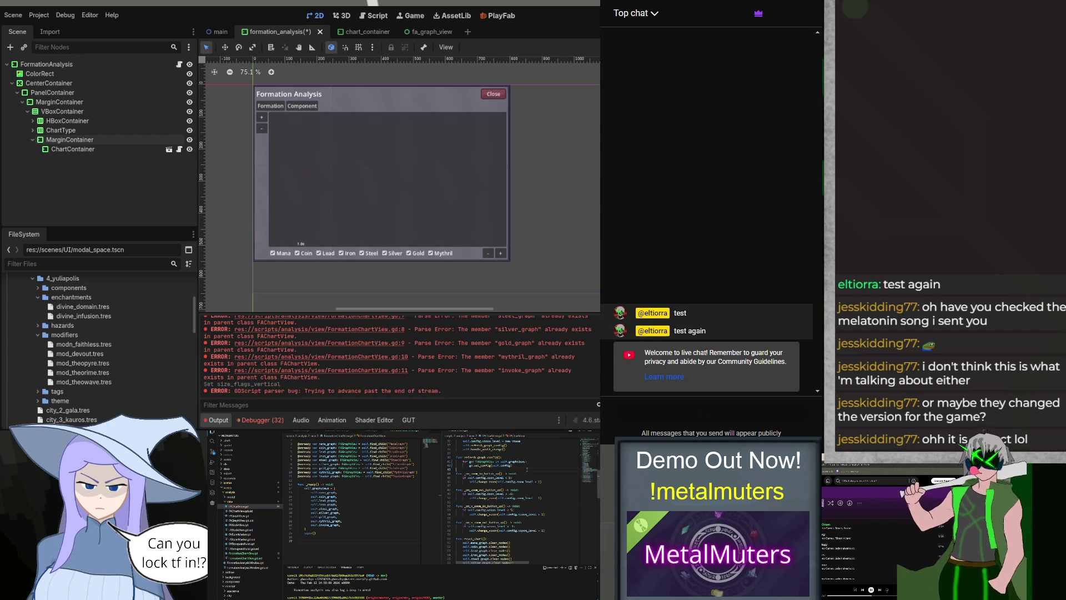
Scroll through the chart script to inspect the graph loop in refresh_graph
scroll(514, 478, "up", 2)
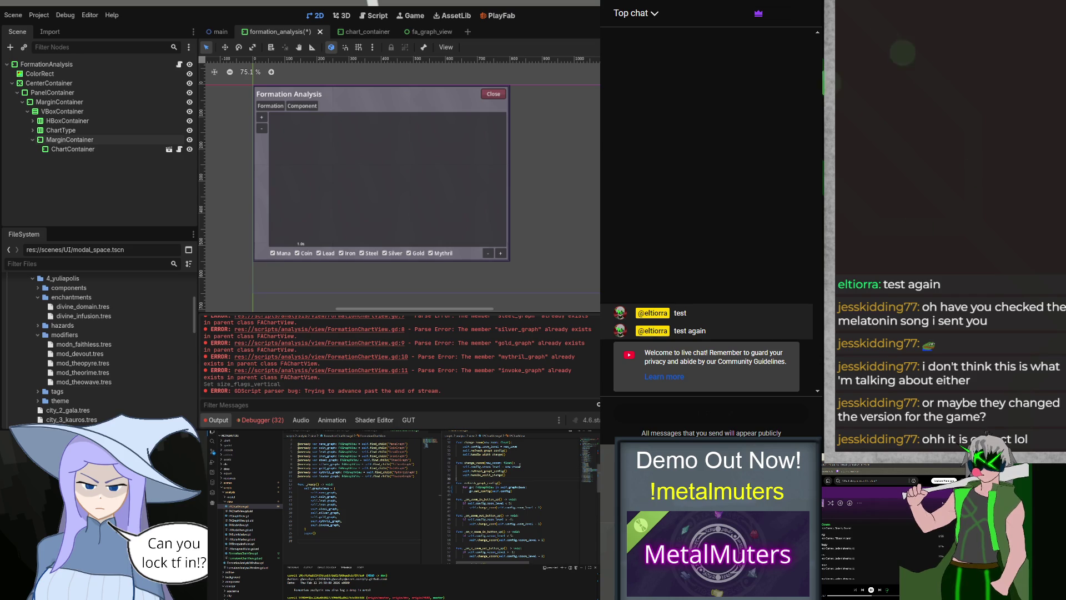
scroll(495, 500, "down", 2)
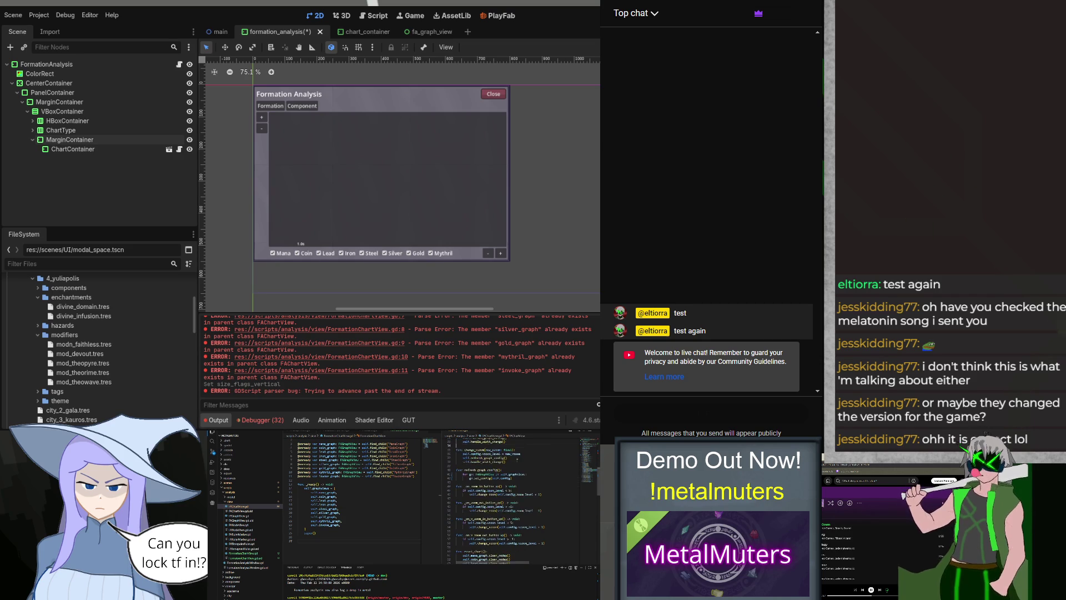
scroll(517, 459, "down", 3)
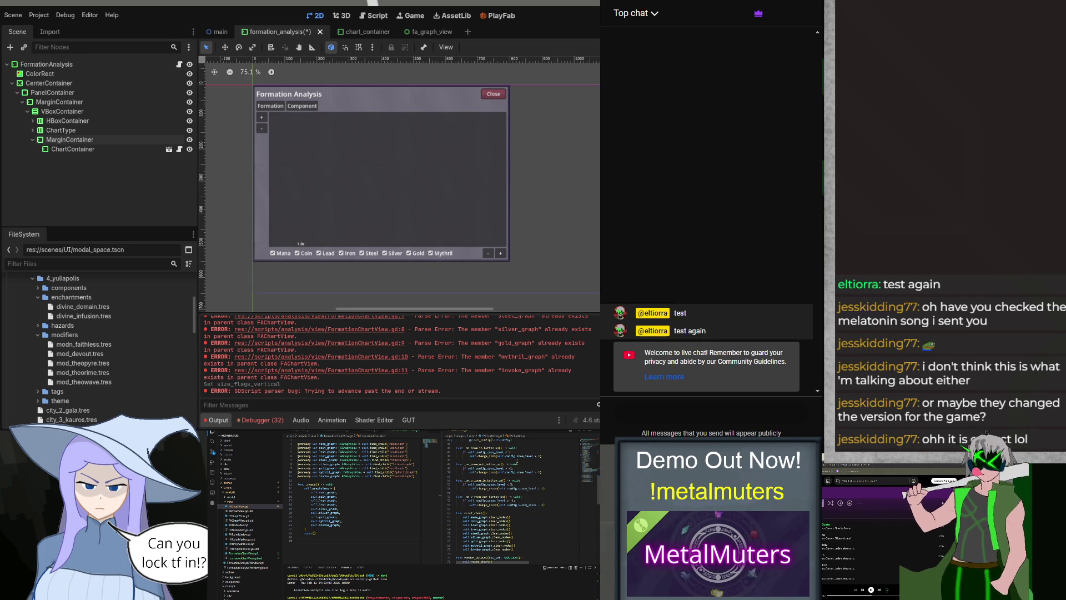
scroll(509, 461, "up", 1)
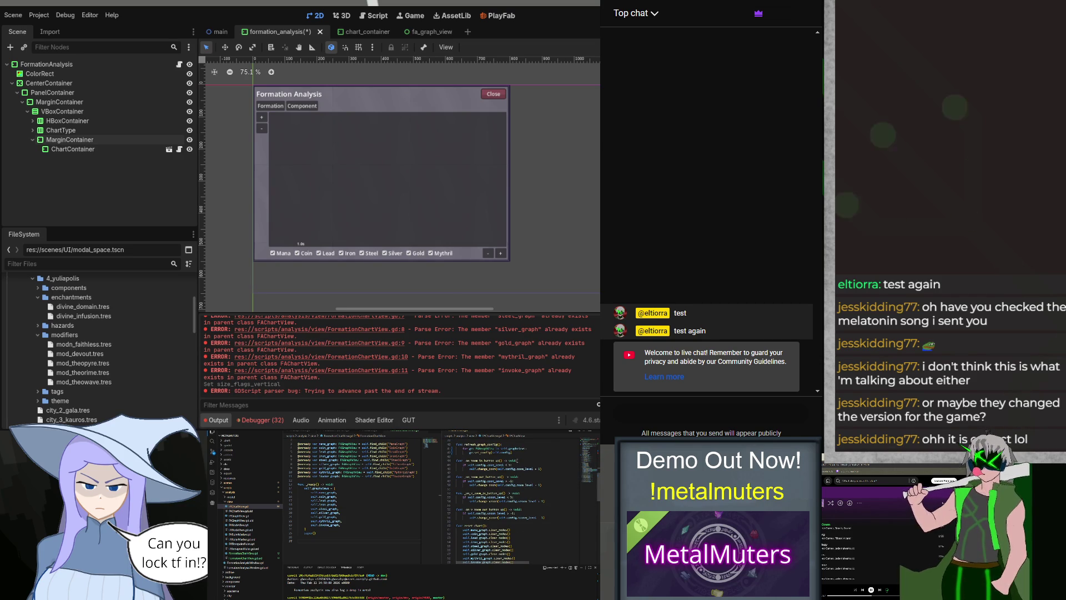
scroll(517, 502, "down", 2)
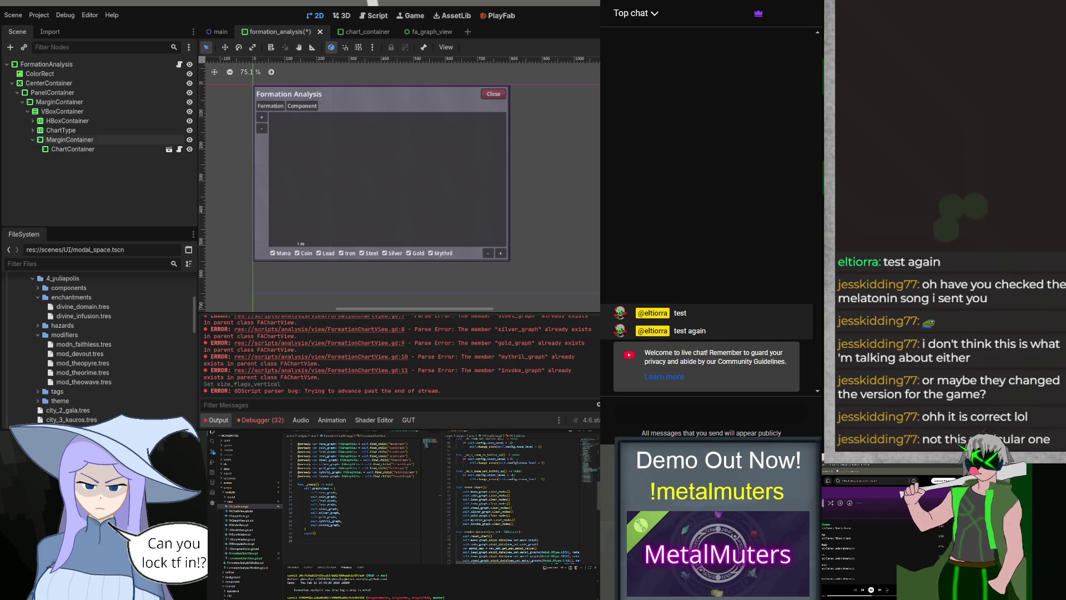
scroll(525, 505, "up", 3)
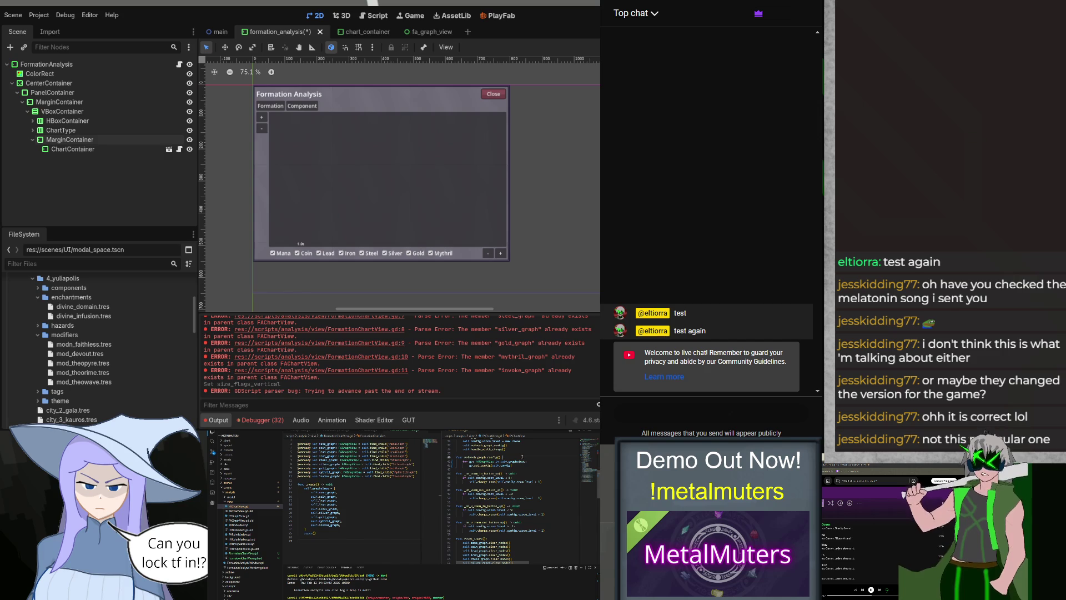
scroll(522, 457, "up", 1)
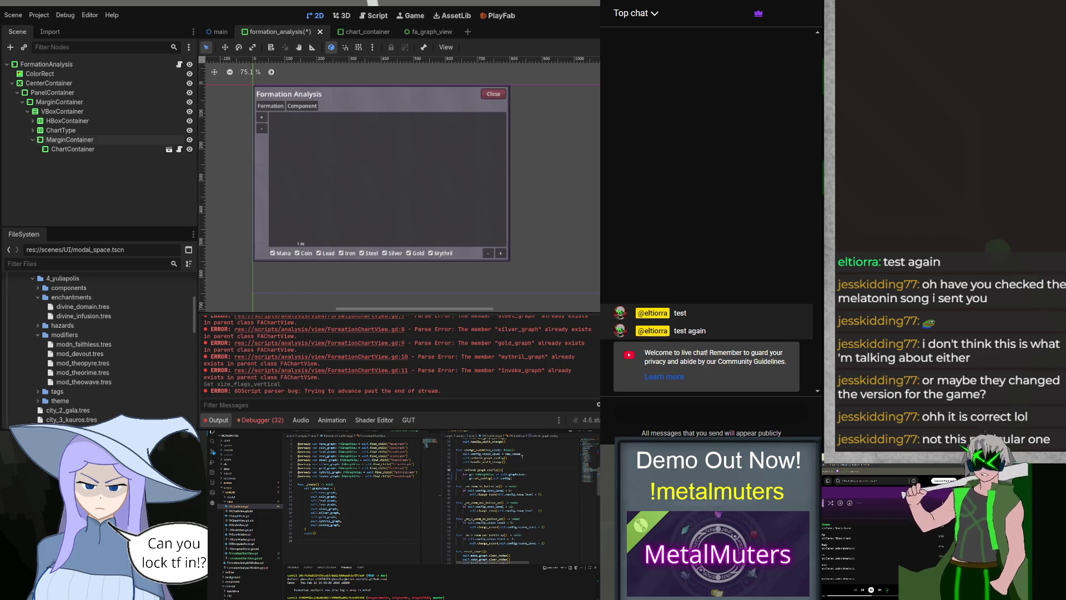
left_click(536, 472)
scroll(535, 472, "down", 2)
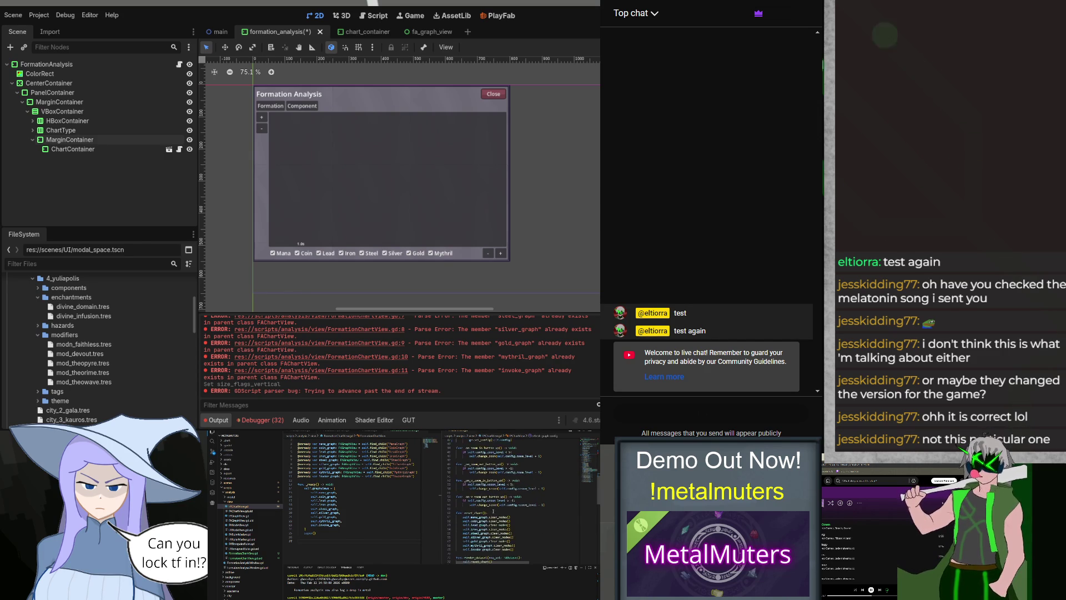
Add gr.clear_nodes() inside the for-gr loop of reset_chart()
left_click(528, 518)
key("ctrl+v")
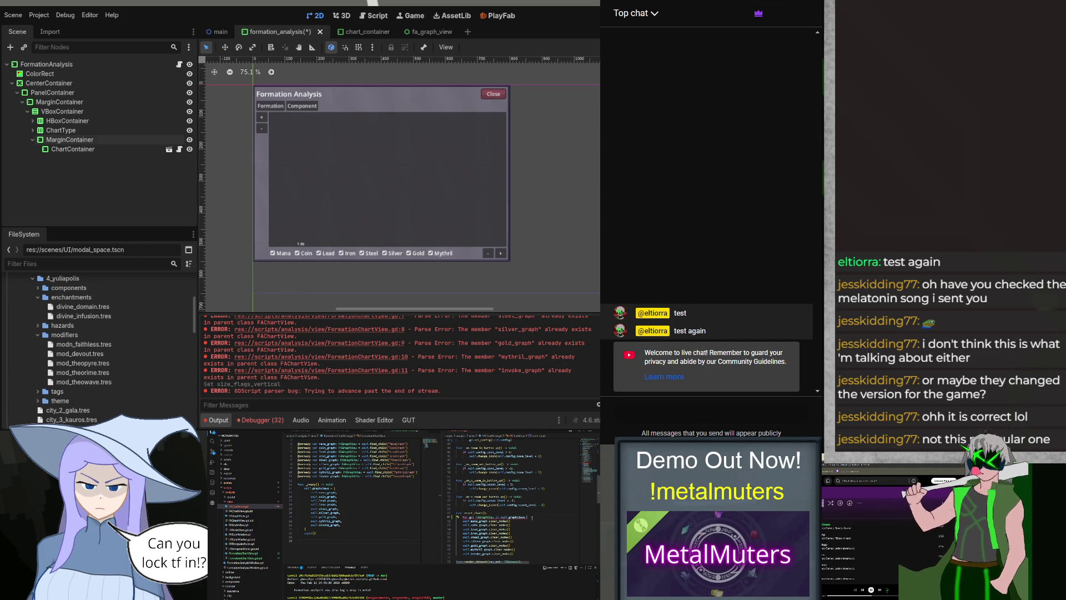
key("Return")
type("gr.clear_nodes()")
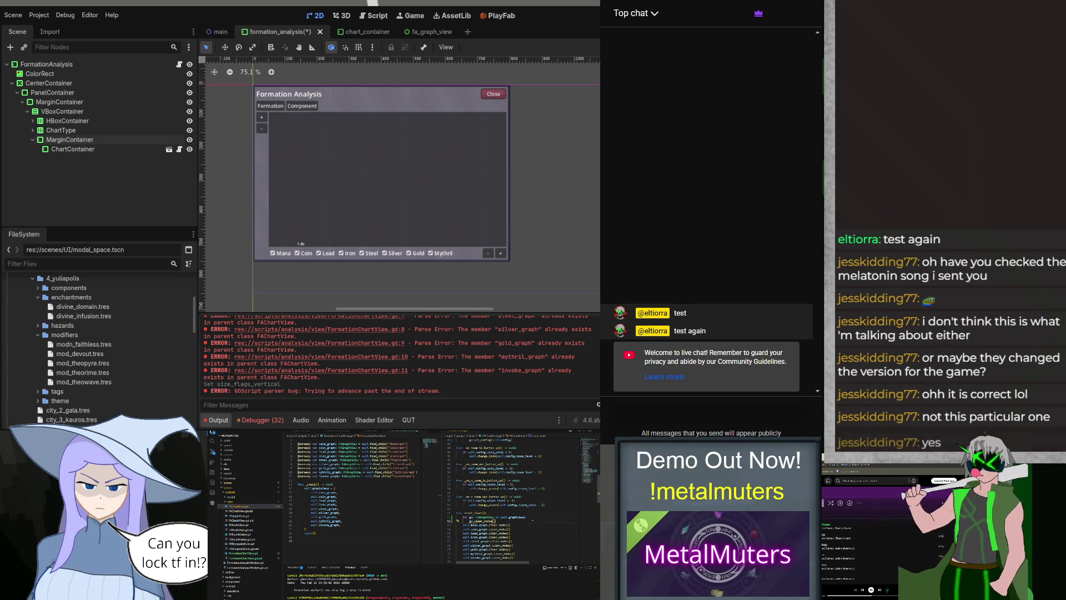
scroll(532, 520, "down", 2)
left_click(514, 527)
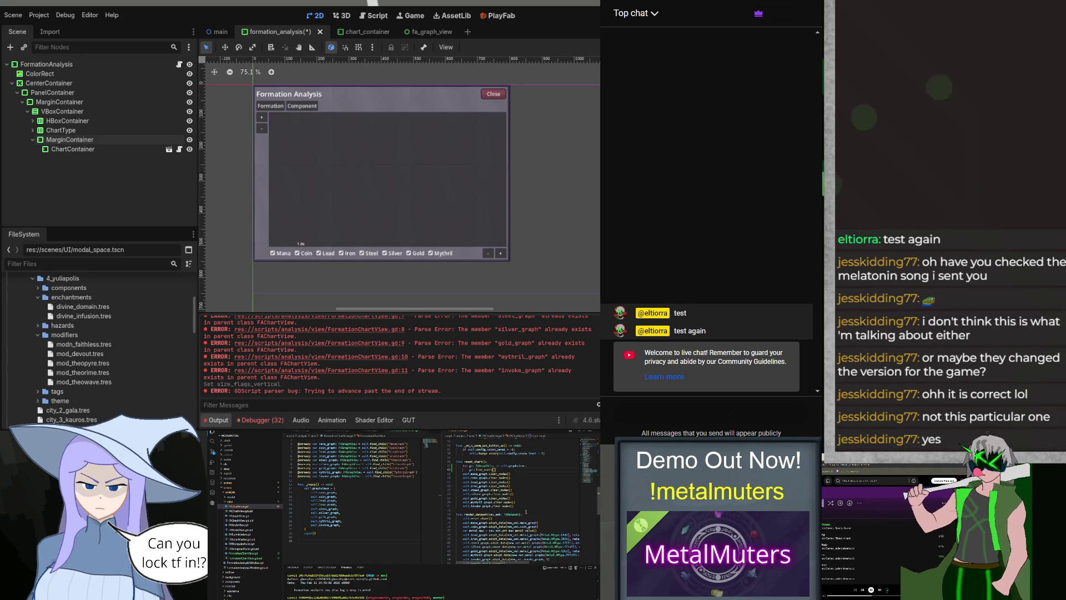
Delete the per-graph clear_nodes() lines and move the silver_graph–invoke_graph lines into FormationChartView
key("shift+Up")
key("shift+Up")
key("shift+Up")
key("BackSpace")
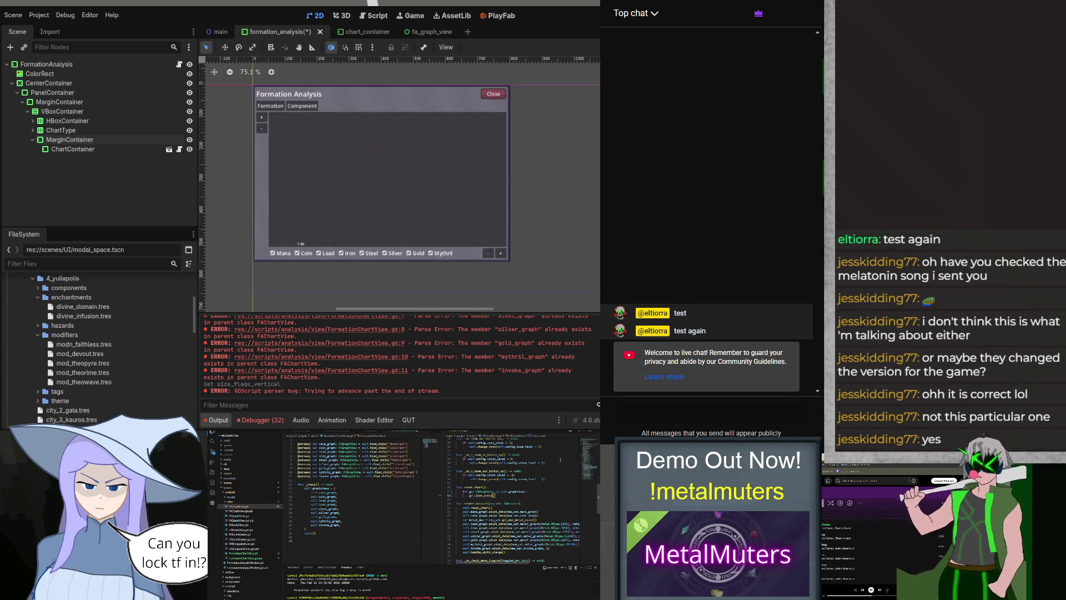
scroll(546, 470, "down", 2)
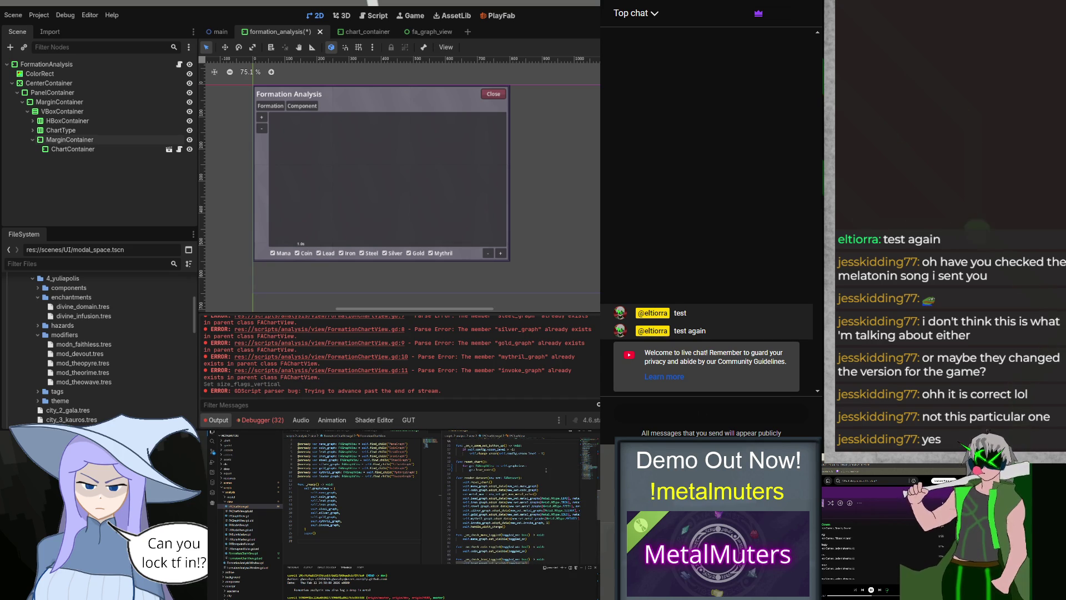
left_click_drag(551, 523, 456, 477)
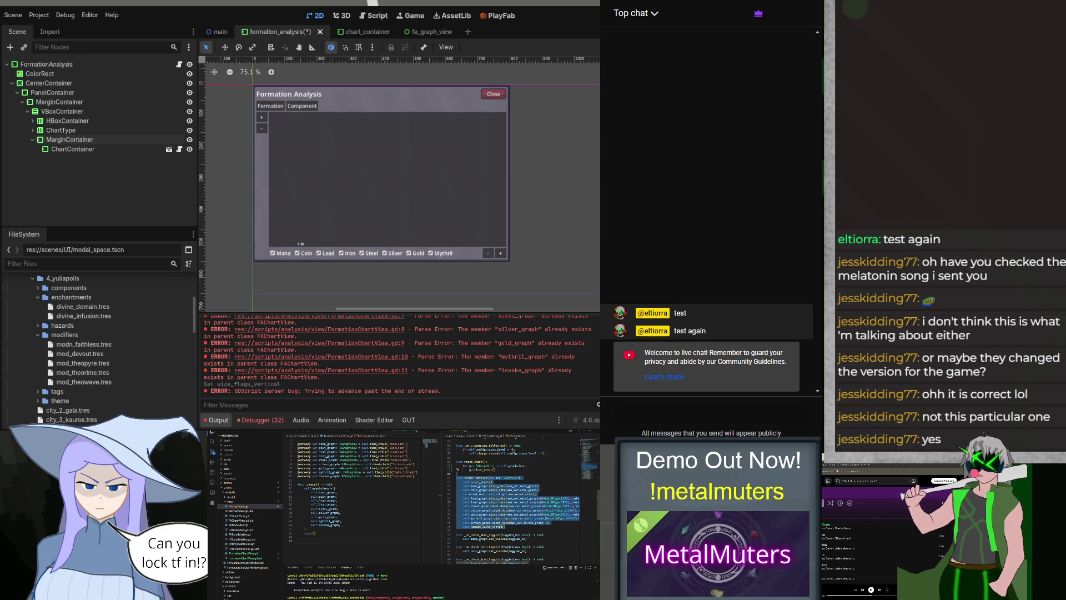
key("ctrl+x")
left_click(300, 484)
key("ctrl+v")
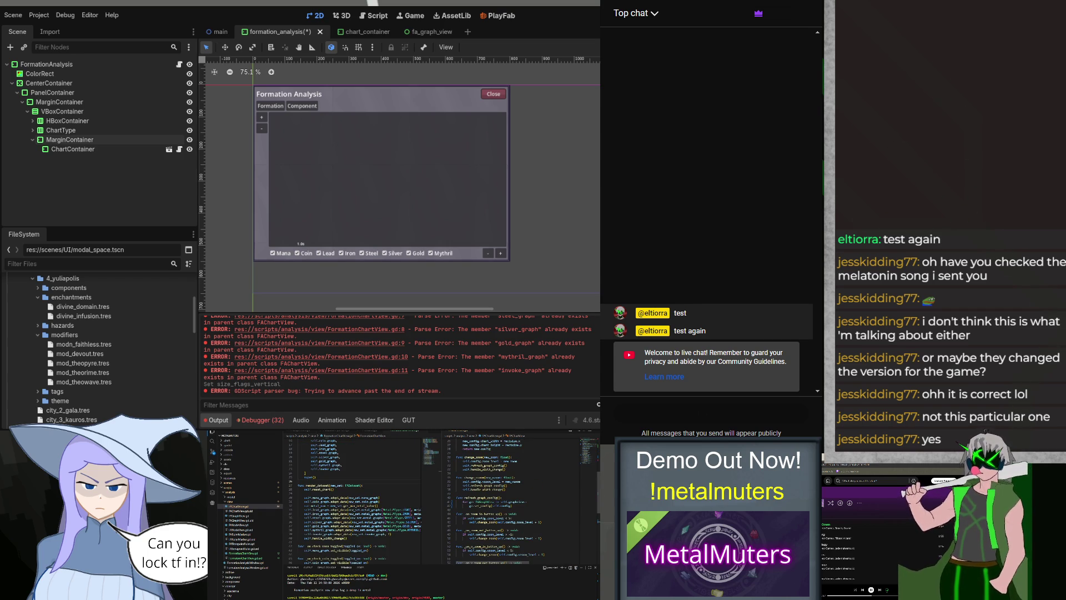
Declare an exported zoom_in_button: Button above graphViews and duplicate it for the zoom-out buttons
scroll(355, 500, "up", 5)
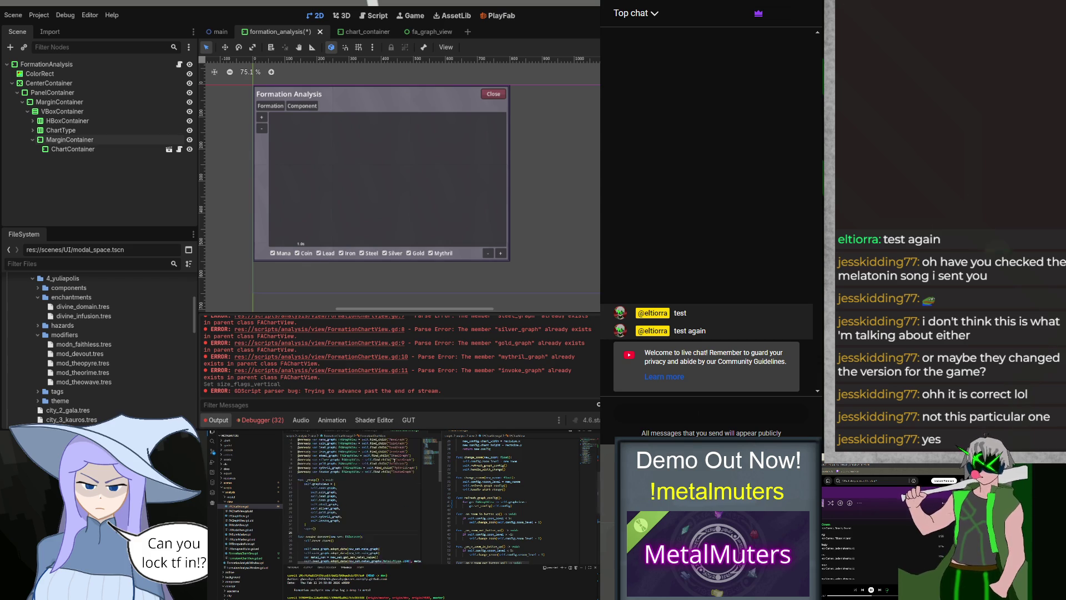
scroll(500, 488, "down", 5)
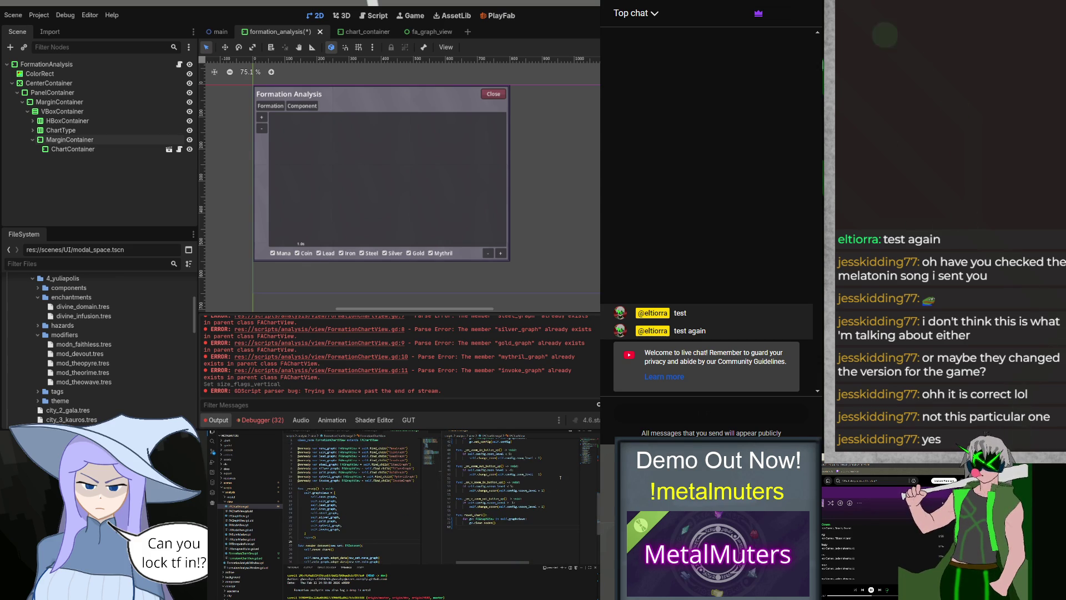
scroll(560, 480, "up", 5)
scroll(561, 479, "up", 5)
scroll(560, 476, "up", 2)
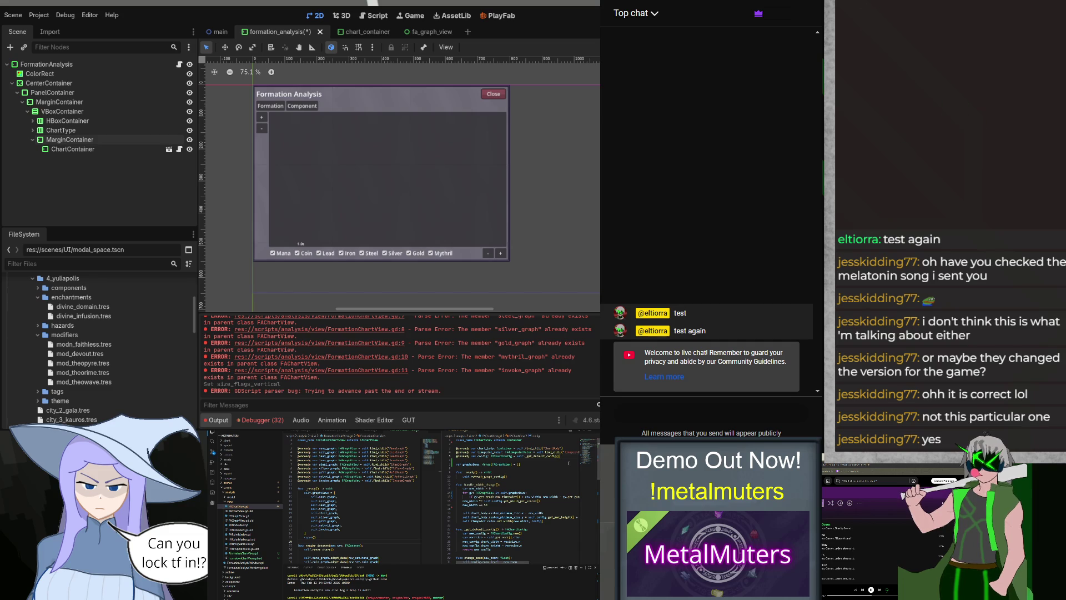
key("Return")
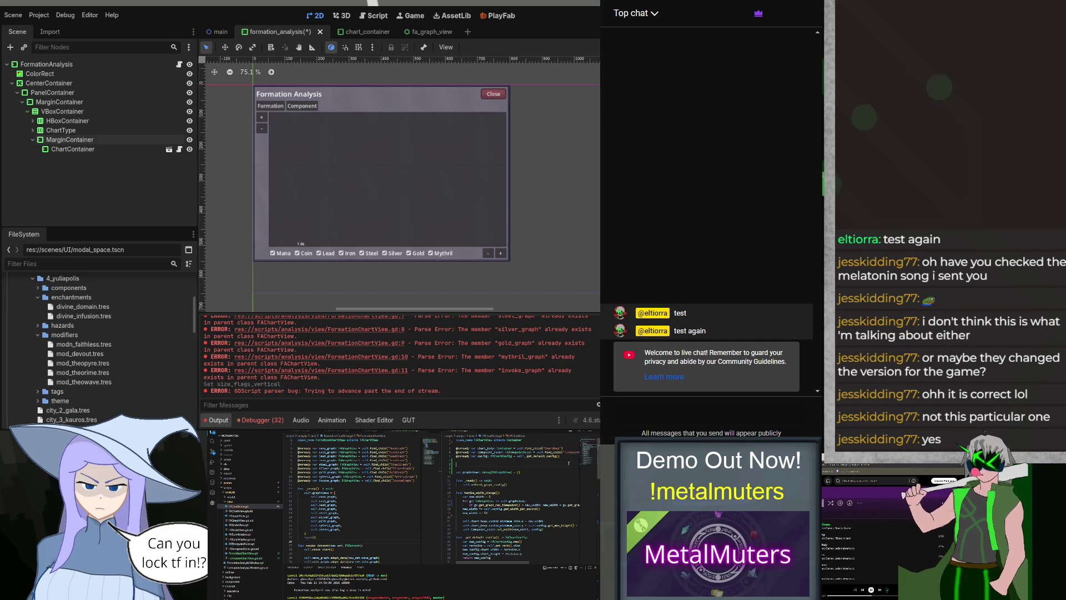
type("export")
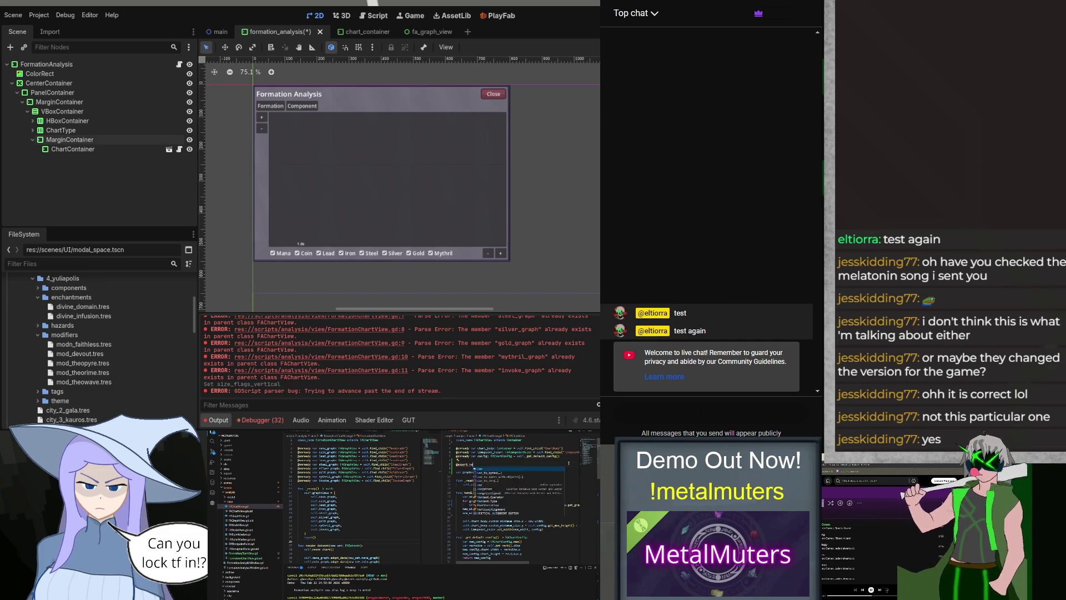
type("r zoom_in_button: Button")
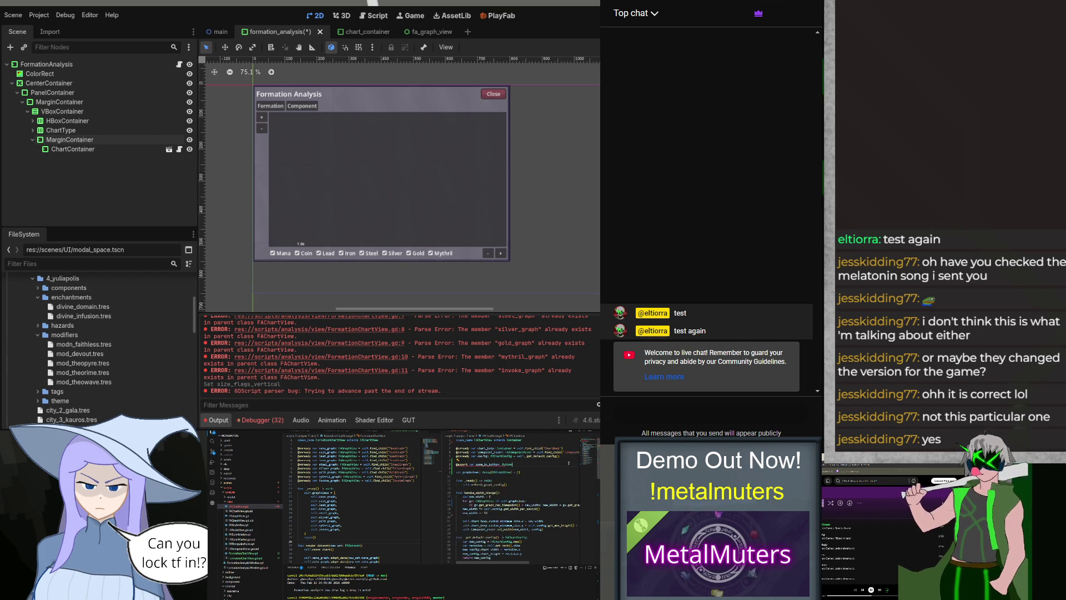
key("shift+alt+Down")
key("shift+alt+Down")
key("shift+alt+Down")
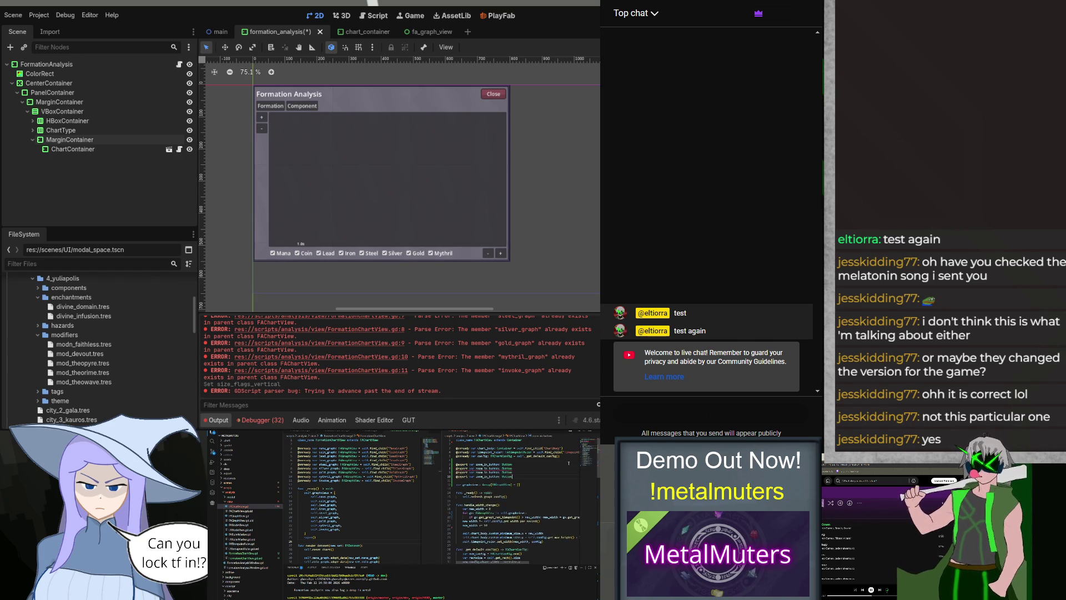
key("ctrl+Left")
key("ctrl+Left")
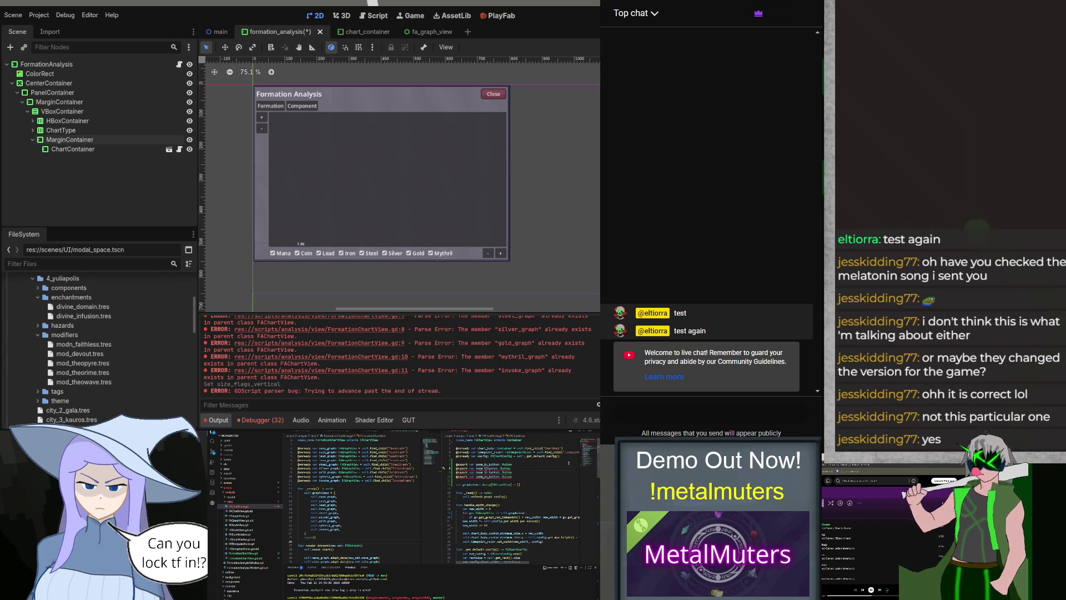
type("out")
key("Escape")
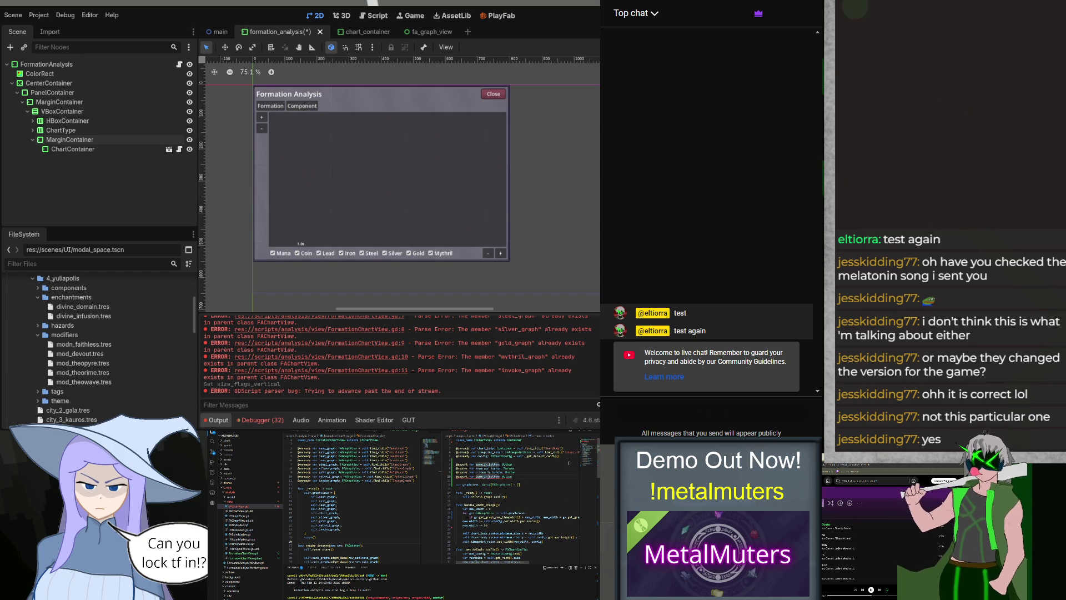
type("v_")
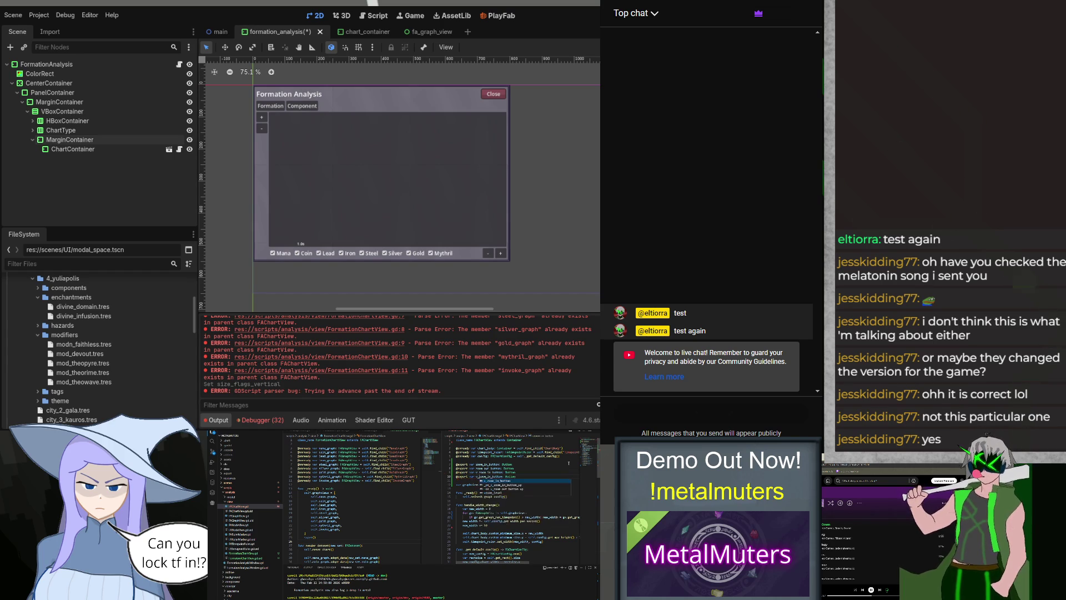
type("zoom")
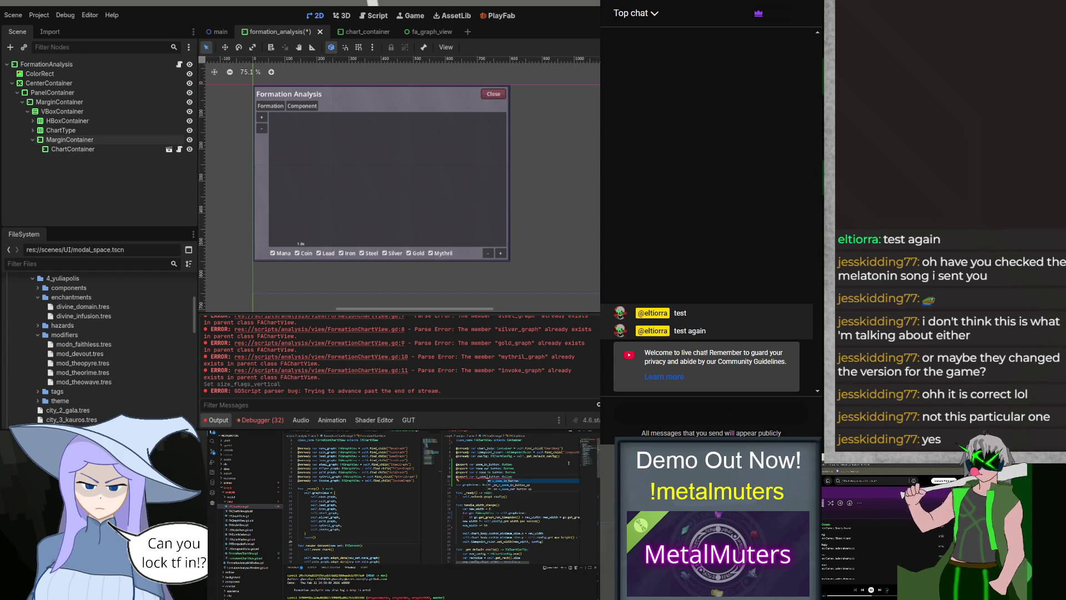
key("Escape")
Add a connect() call wiring sc.zoom_in_button to the _on_zoom_in_button_up handler
scroll(514, 526, "down", 1)
scroll(531, 477, "down", 1)
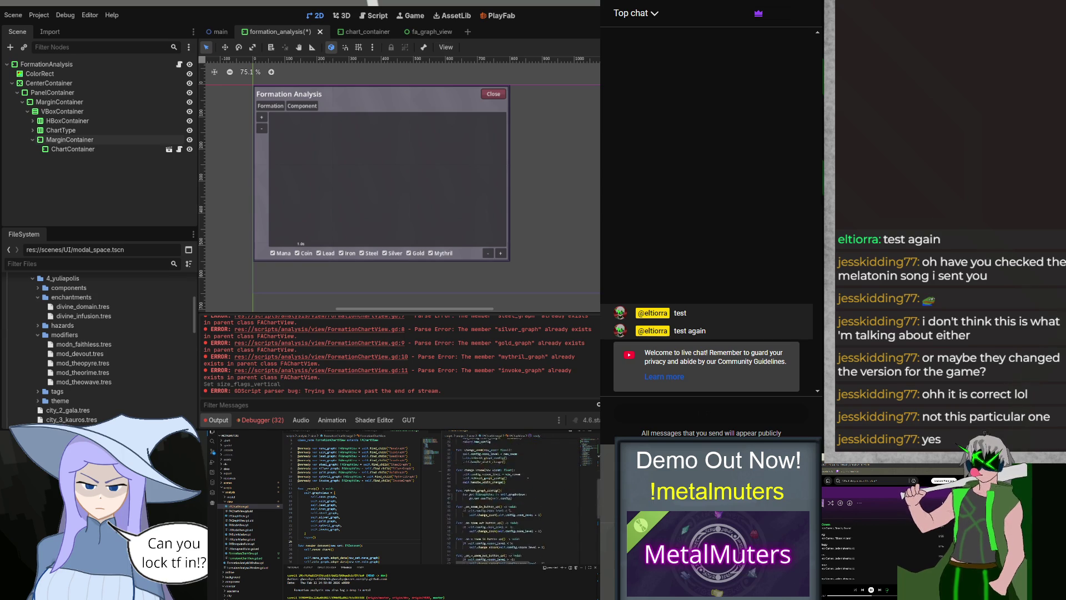
scroll(530, 478, "up", 2)
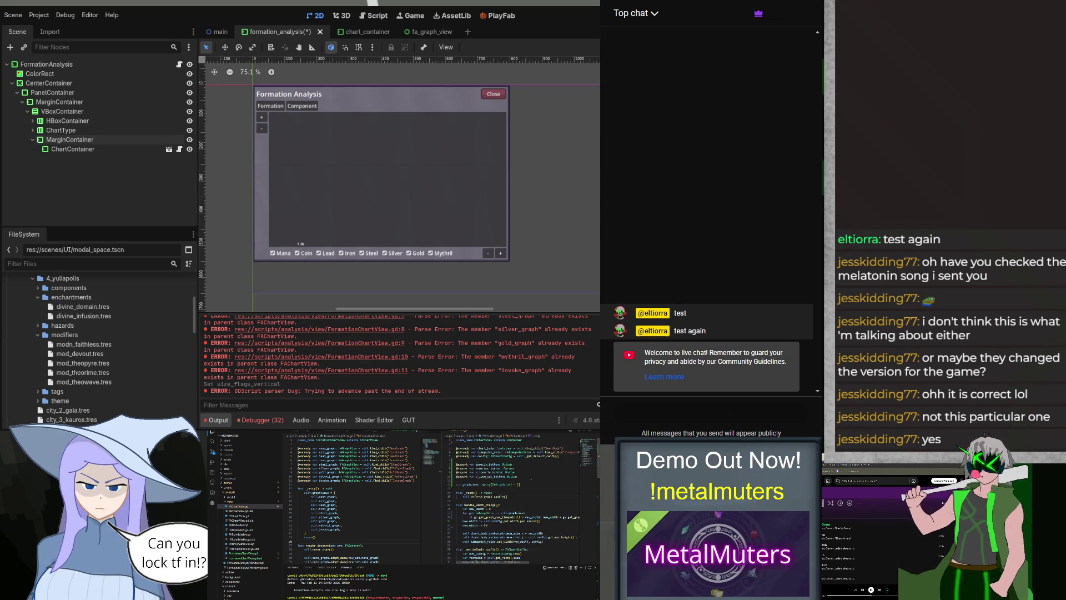
key("Return")
type("sc")
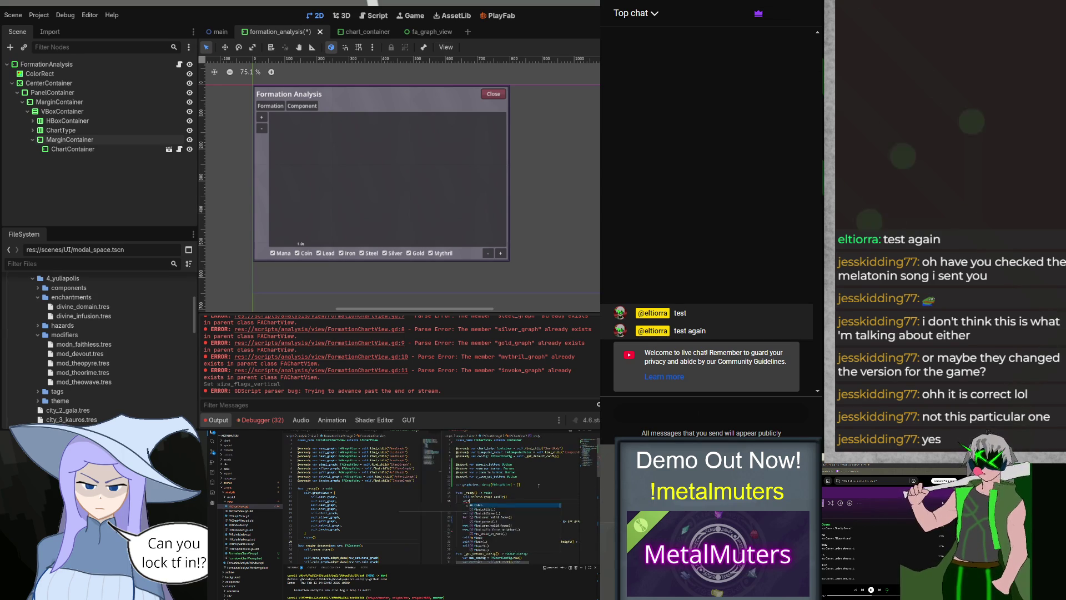
type(".zoom_in_button.con")
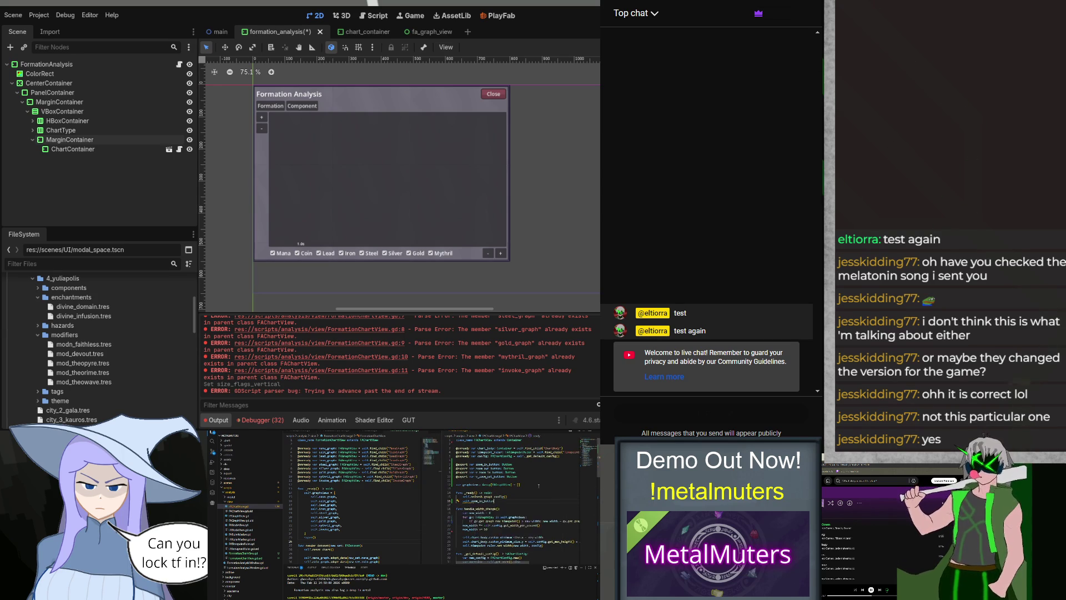
key("Return")
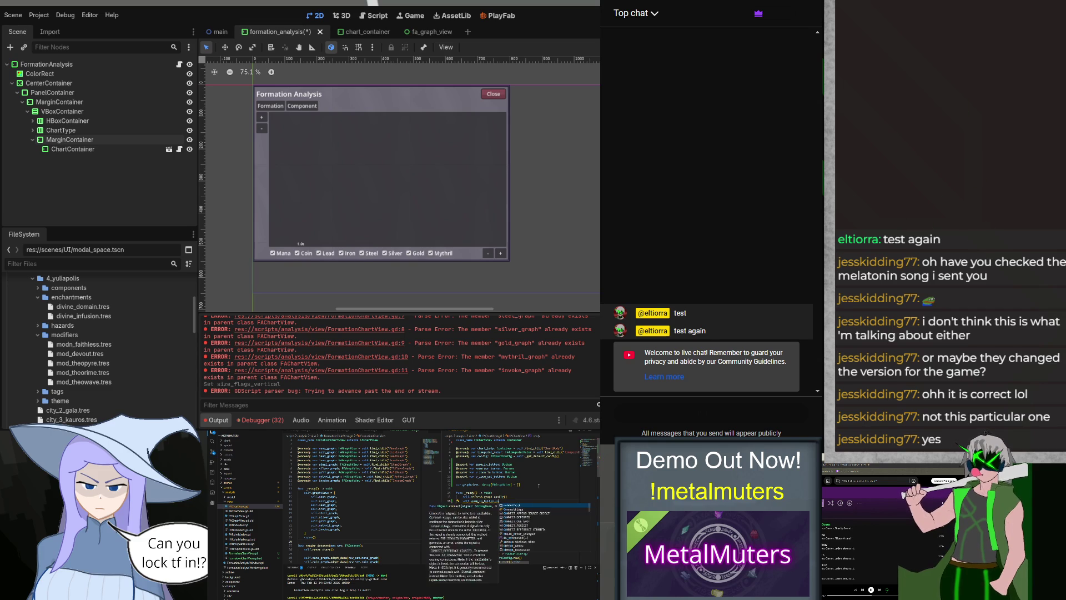
key("ctrl+v")
type("_zoom_in_")
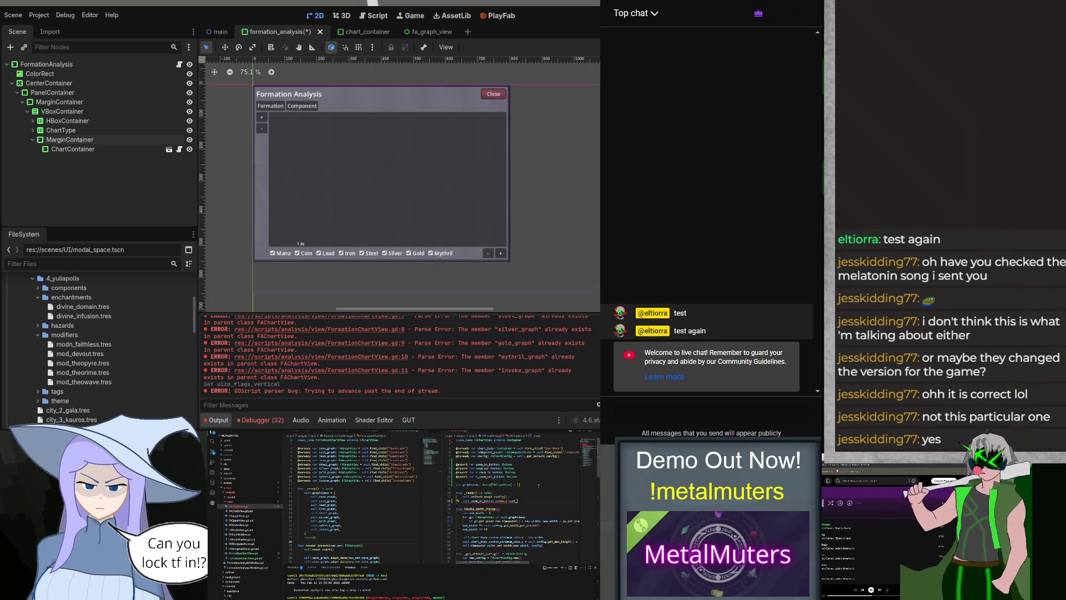
key("ctrl+space")
key("Down")
key("Down")
key("Return")
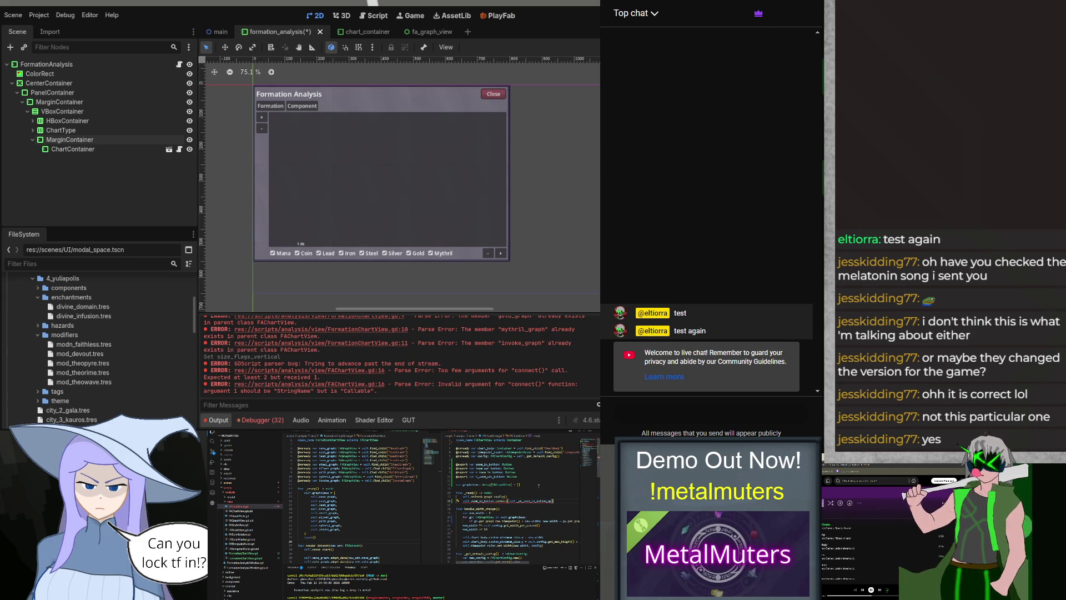
Rewrite the line as zoom_in_button.button_up.connect(self._on_zoom_in_button_up)
mouse_move(539, 486)
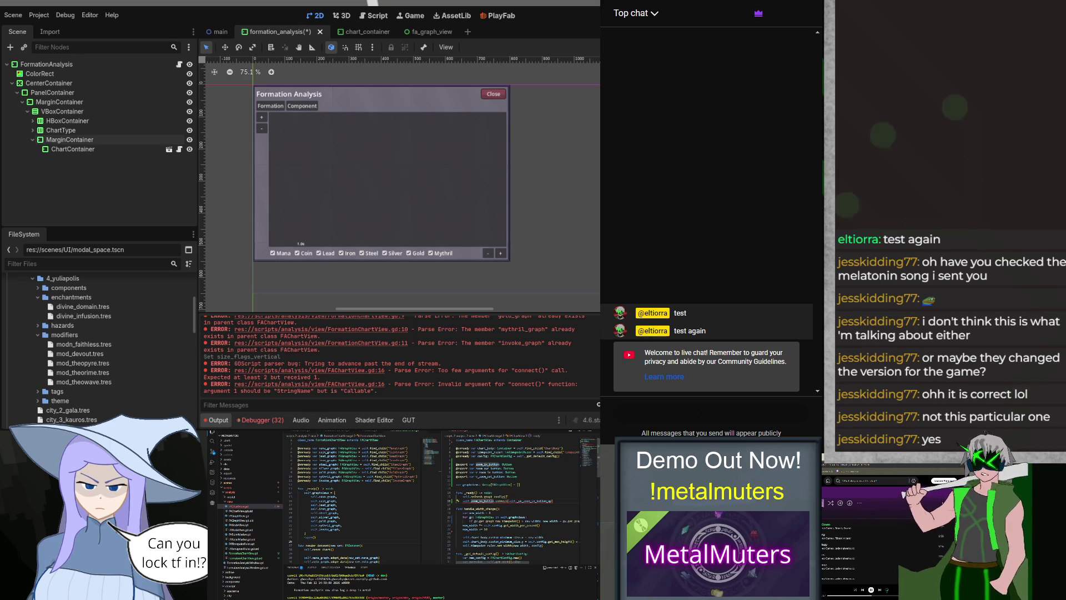
type("butt")
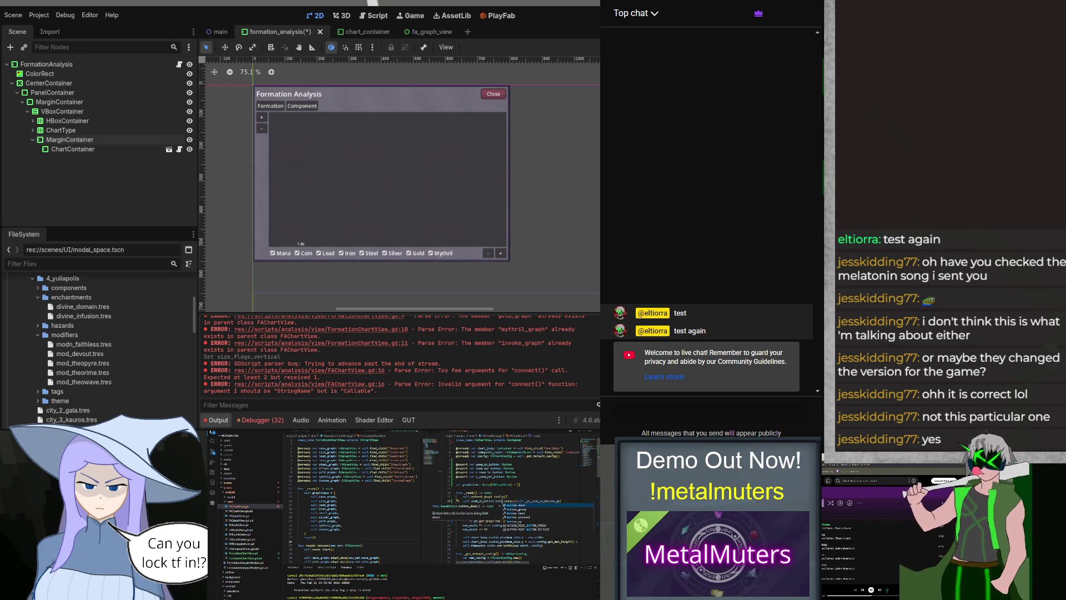
key("Return")
type(".connect(self._on_zoom_in_button_up)")
Duplicate the button_up connect line and retarget the copy to v_zoom_out_button
key("shift+alt+Down")
key("shift+alt+Down")
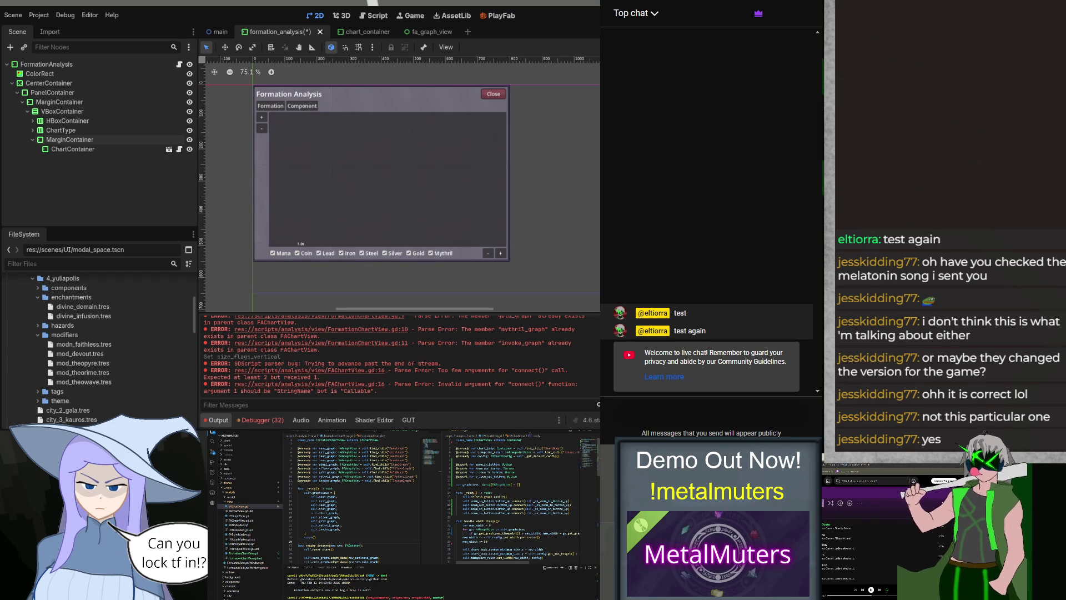
type("v_")
key("BackSpace")
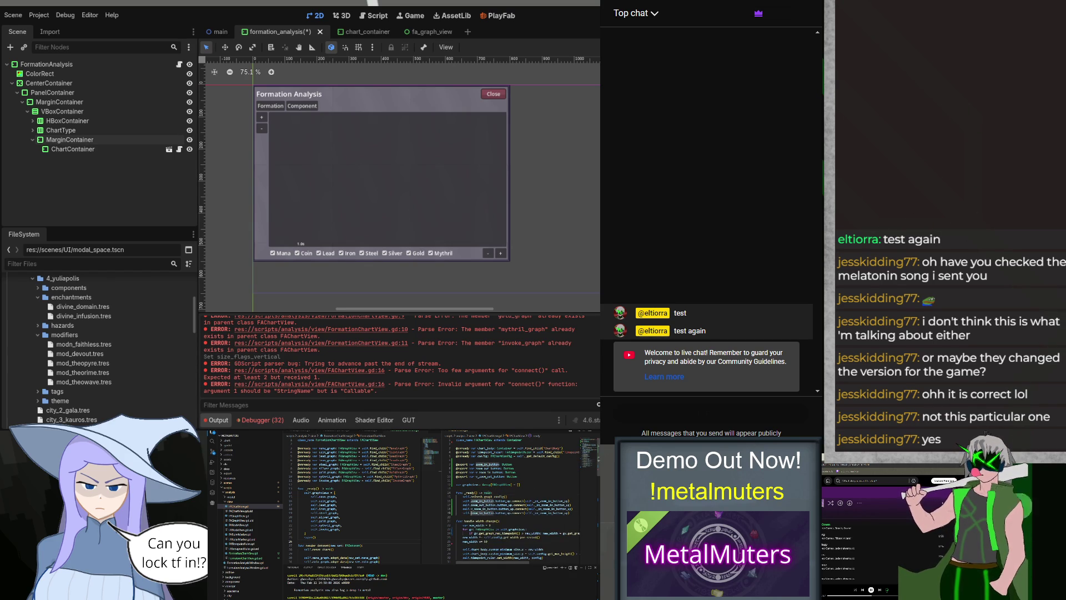
type("_")
key("Escape")
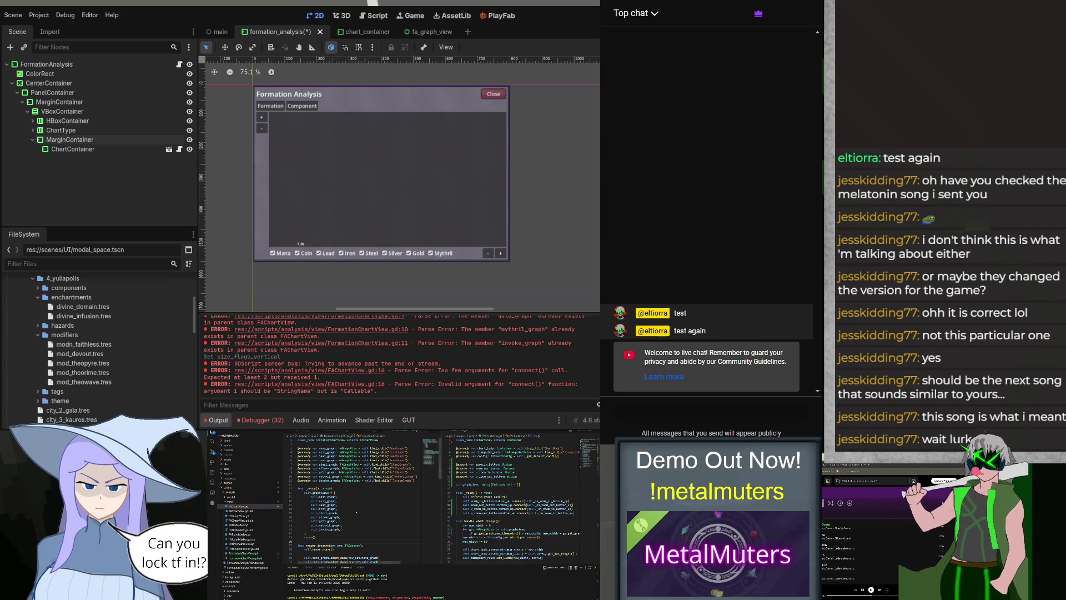
Scroll down through the Formation Analysis scene layout
scroll(355, 515, "down", 9)
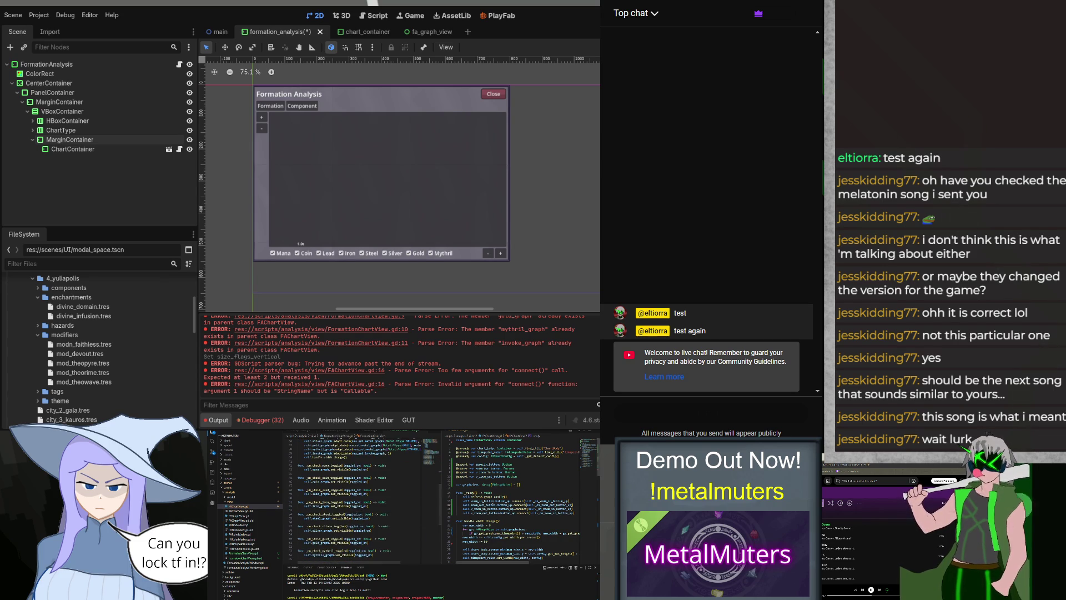
Paste the new x_zoom_in and y_zoom_out functions above reset_chart()
scroll(501, 494, "down", 10)
key("ctrl+v")
scroll(501, 516, "up", 10)
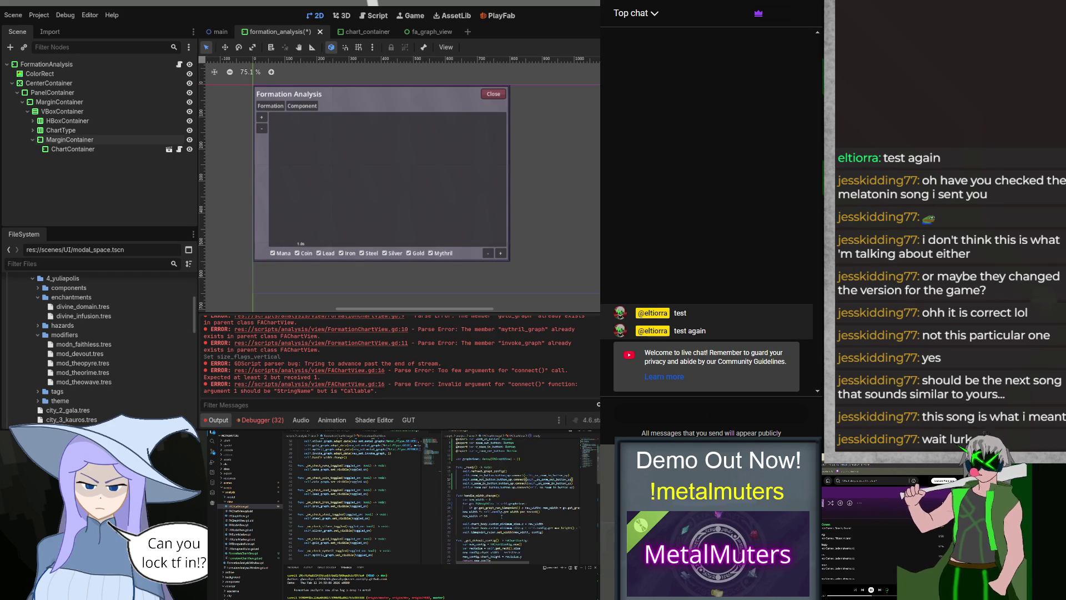
scroll(501, 516, "up", 3)
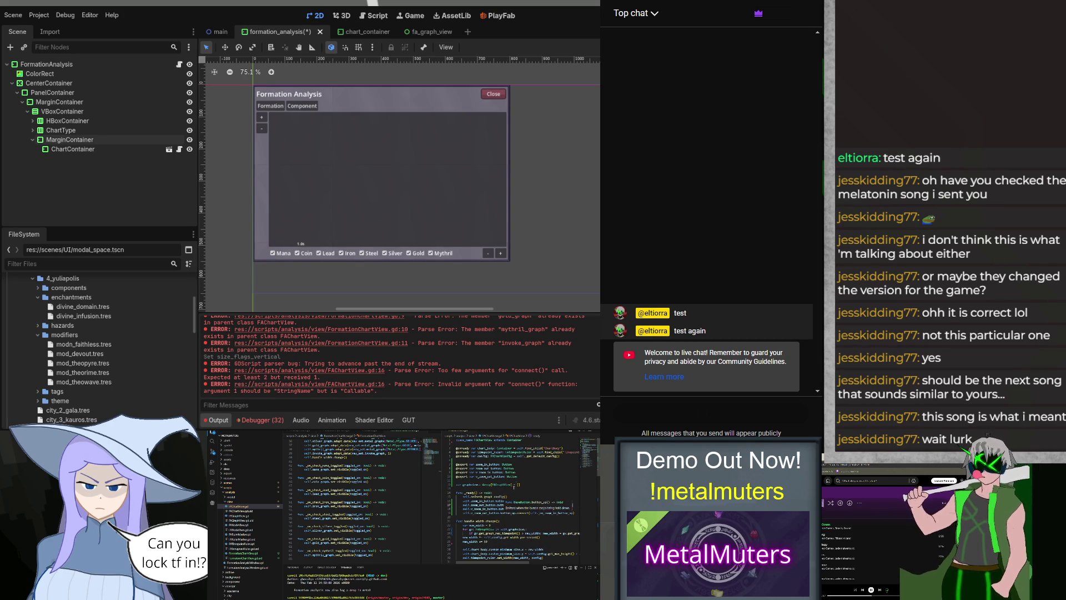
scroll(355, 499, "down", 5)
scroll(409, 499, "up", 8)
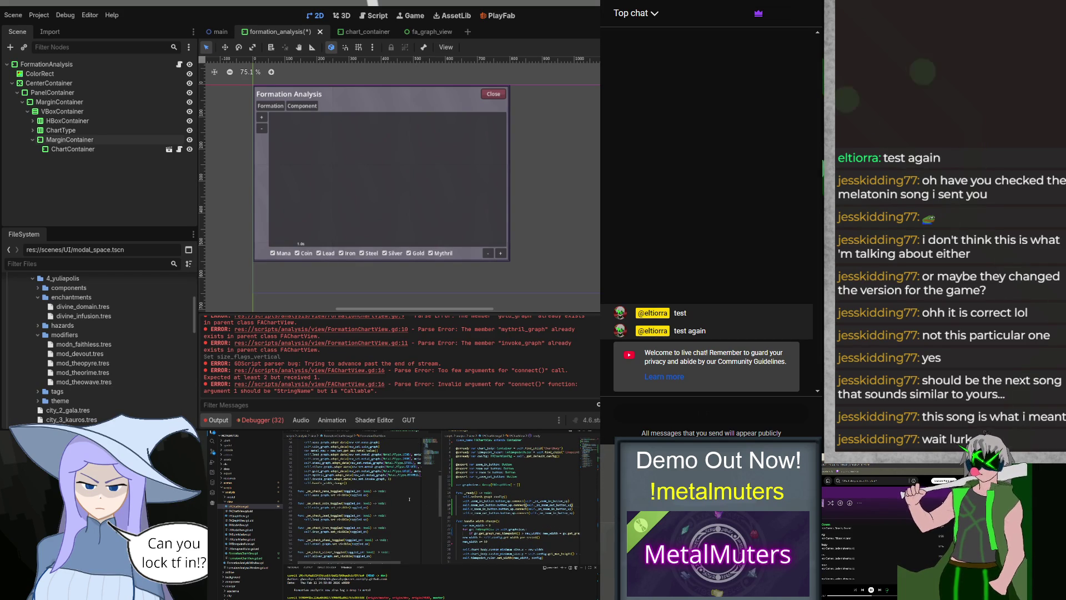
scroll(409, 499, "up", 2)
Open FormationChartView.gd and save the formation_analysis scene
left_click(391, 490)
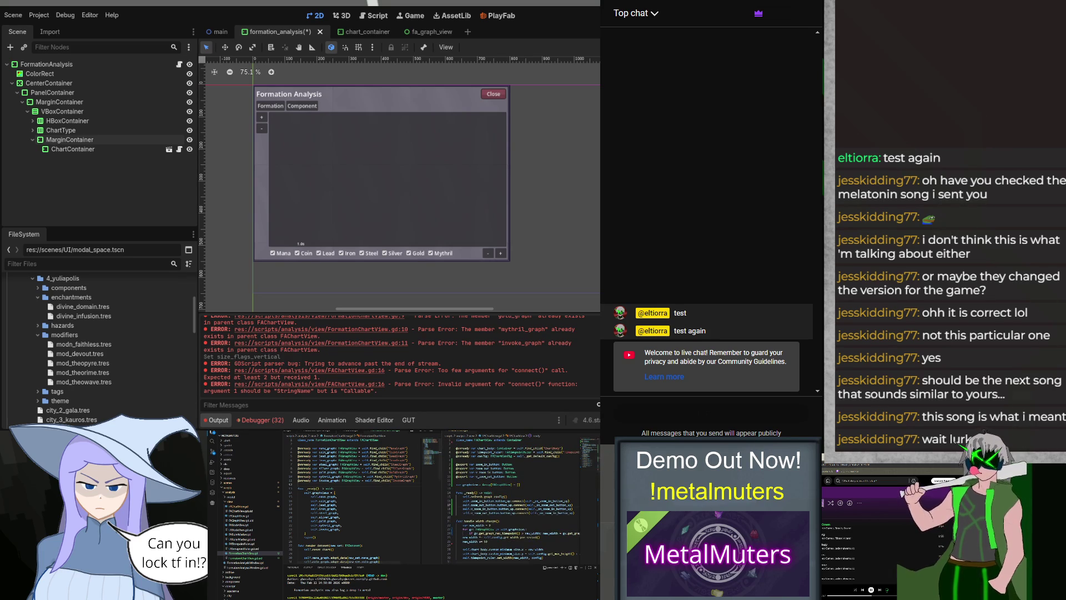
key("ctrl+s")
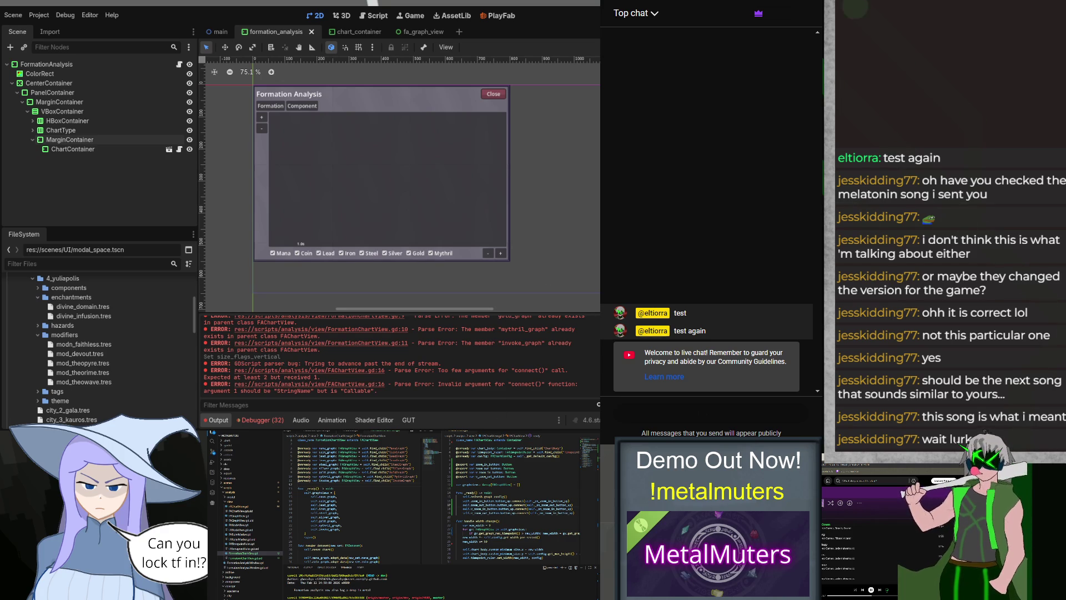
key("ctrl+s")
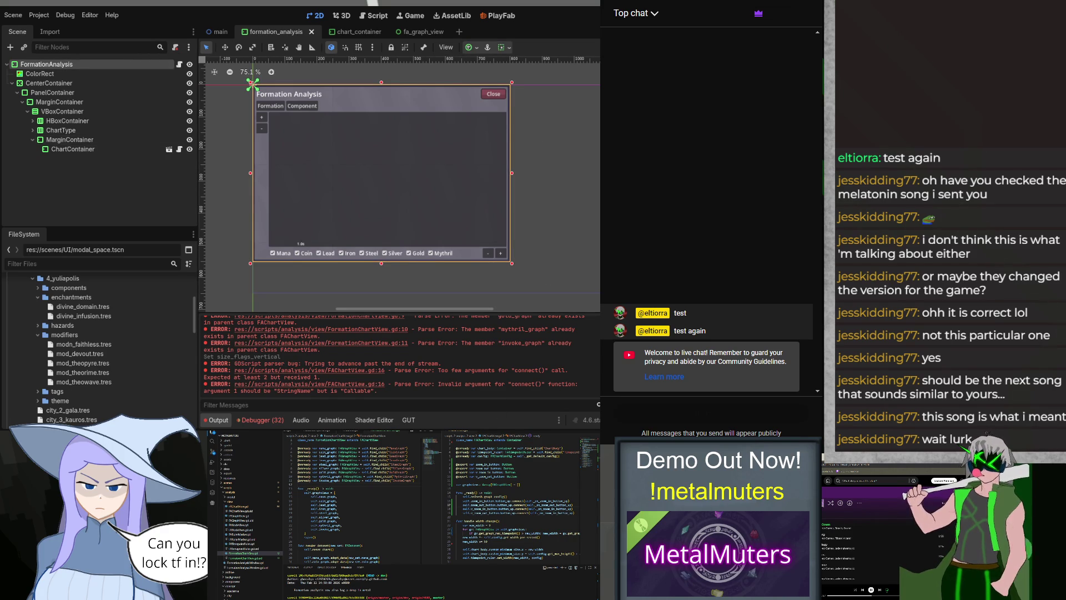
Rename the chart_container scene's root node to FormationChartContainer and save the scene
left_click(73, 149)
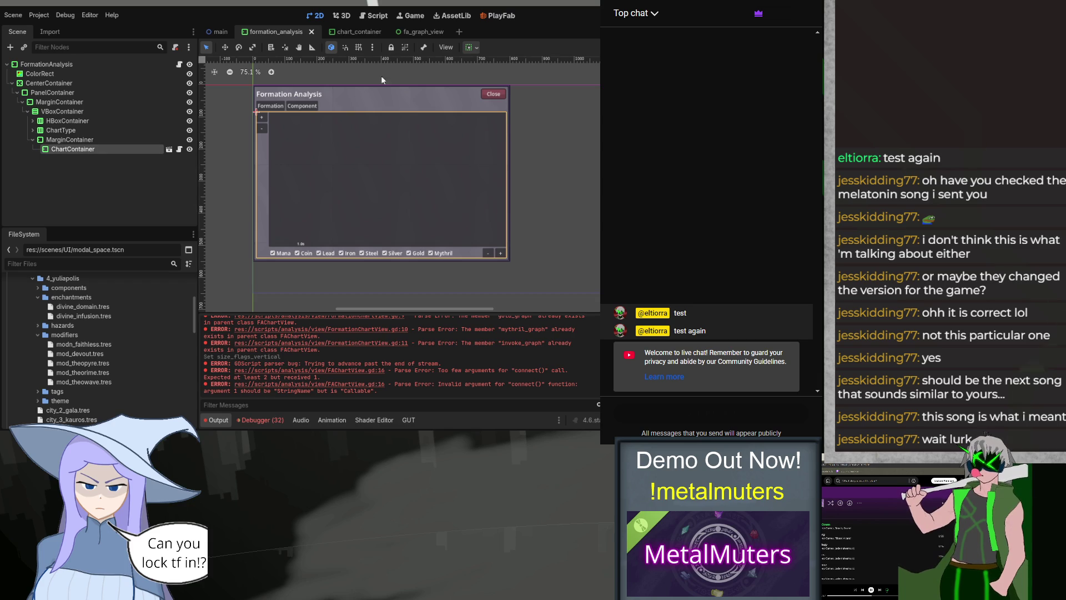
left_click(351, 31)
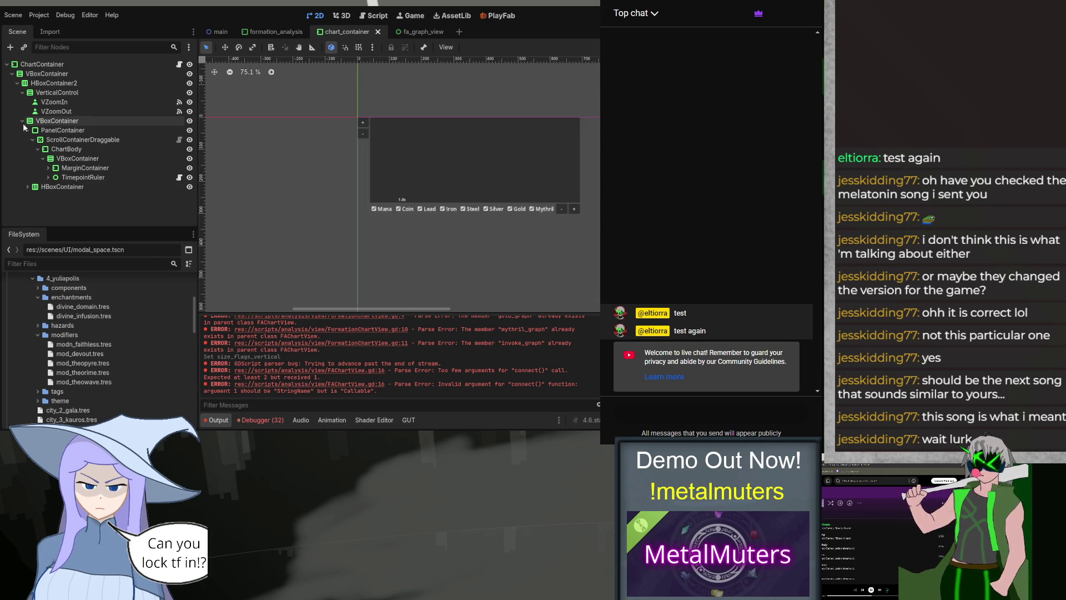
scroll(152, 342, "down", 5)
scroll(153, 346, "down", 10)
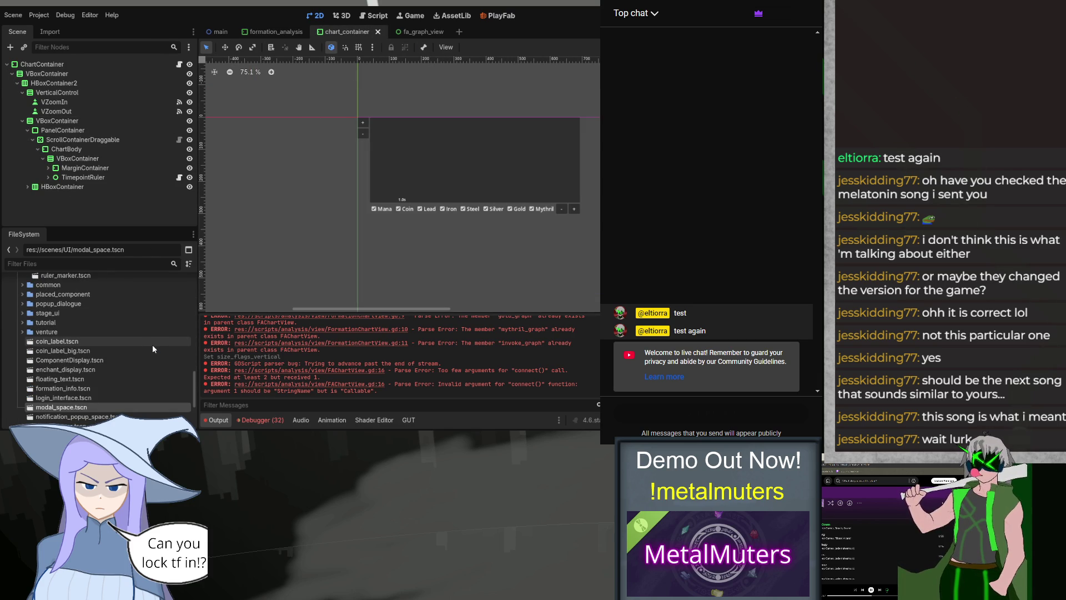
left_click(55, 65)
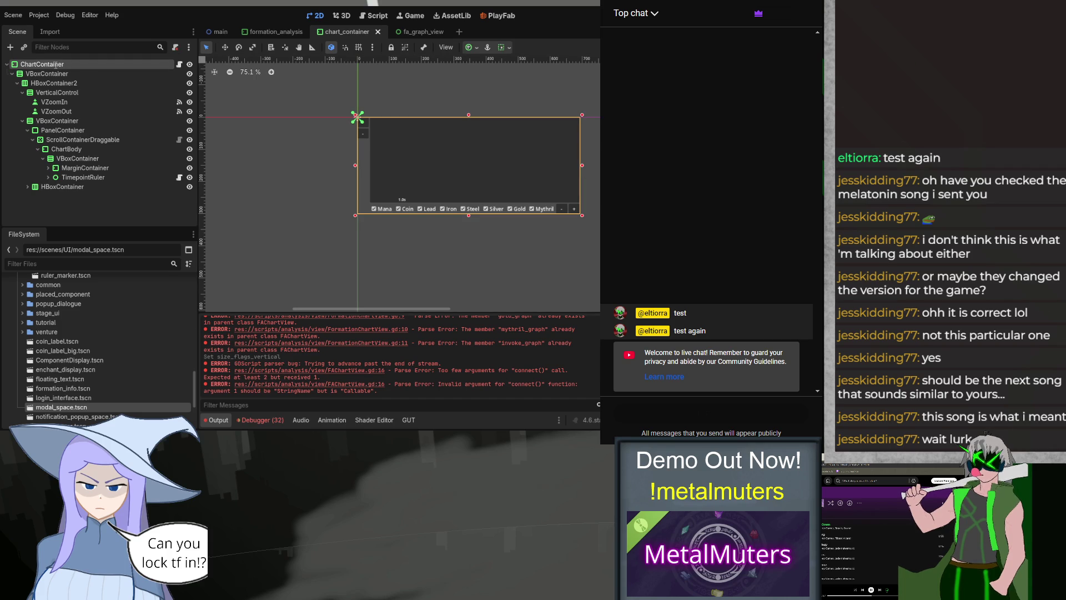
type("Formation")
key("Return")
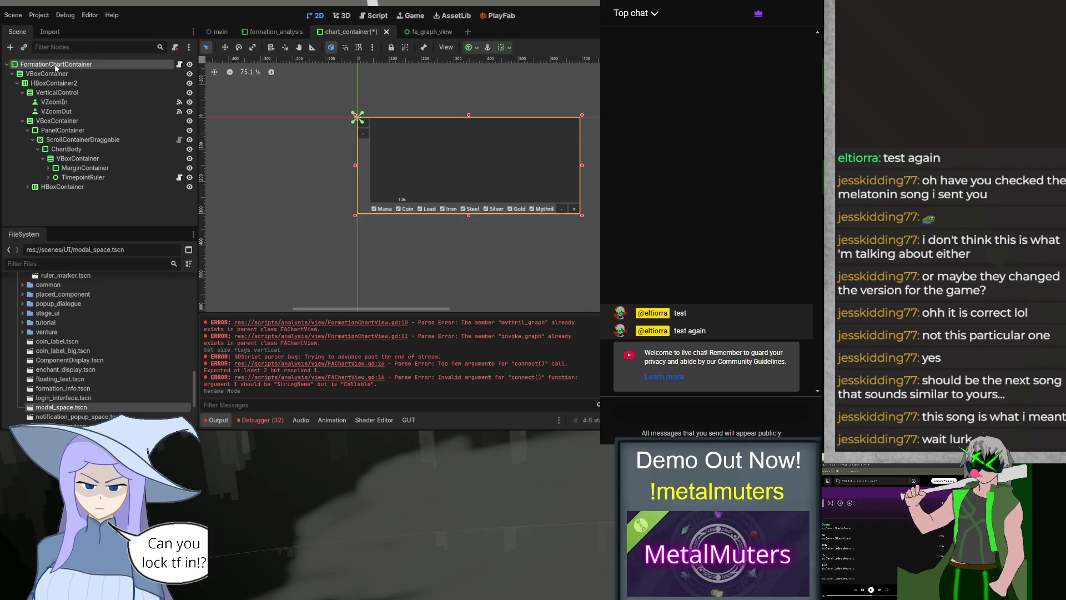
key("ctrl+s")
Rename the ChartContainer node in formation_analysis to FormationChartContainer
left_click(281, 31)
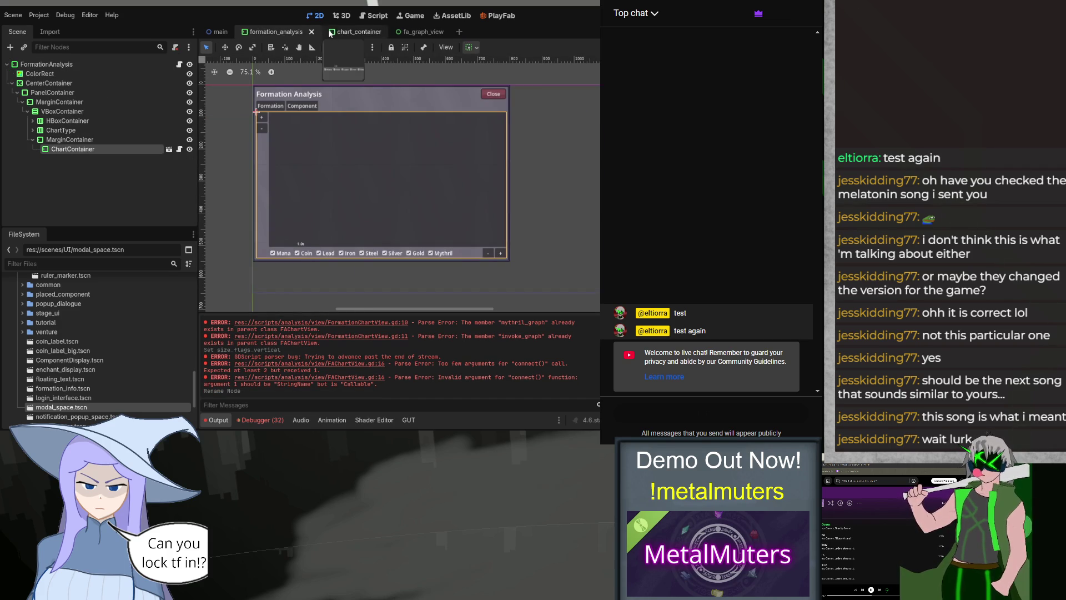
double_click(86, 148)
key("Home")
type("Formation")
key("Return")
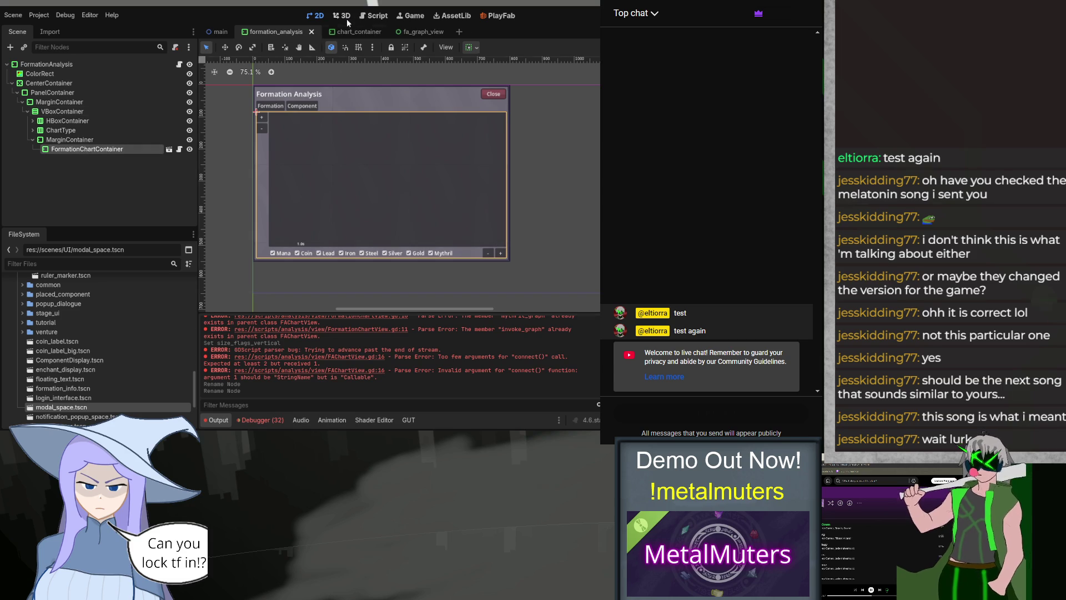
left_click(350, 32)
left_click(286, 32)
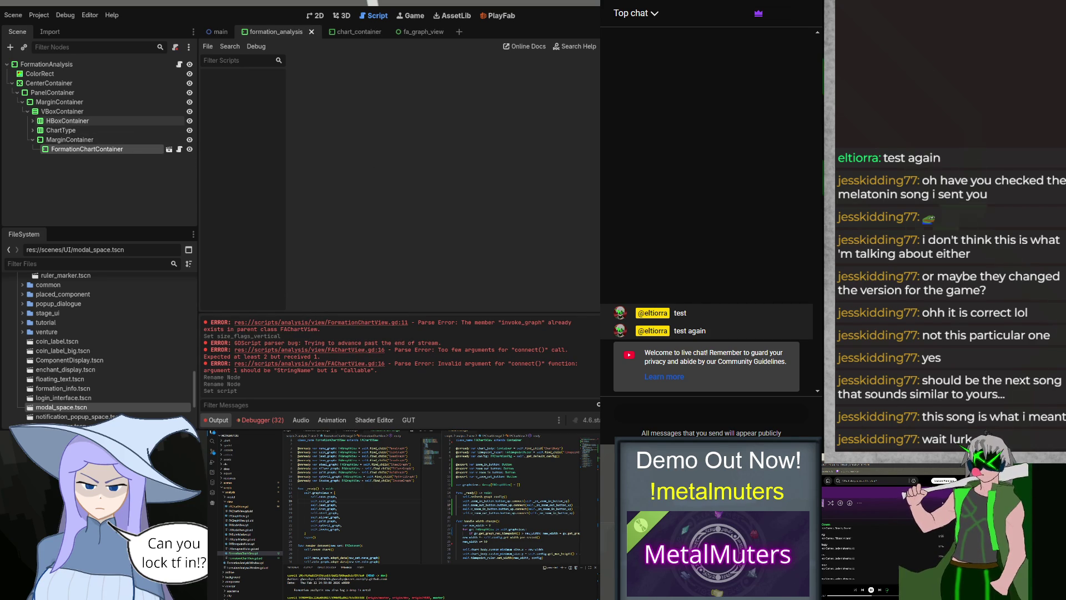
In chart_container, assign VZoomIn and VZoomOut to FormationChartContainer's vertical zoom button fields
left_click(61, 120)
left_click(33, 121)
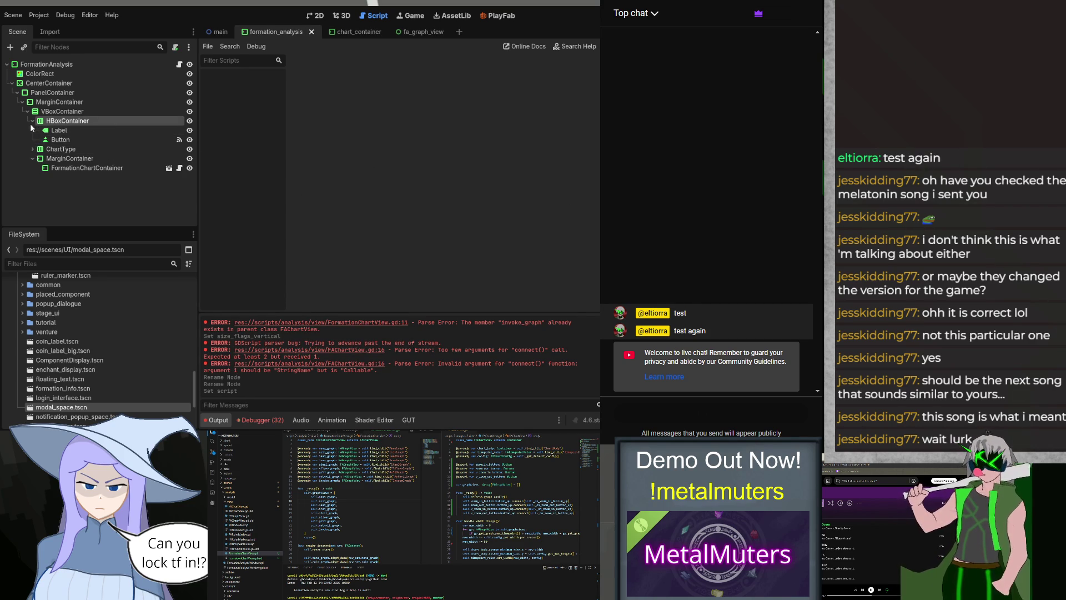
left_click(53, 139)
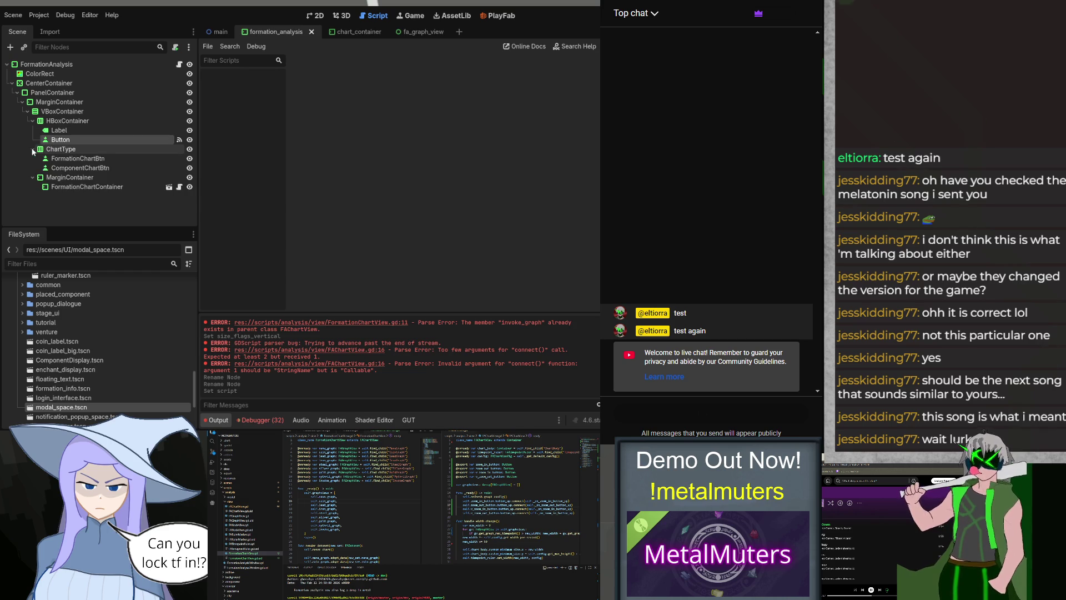
left_click(45, 168)
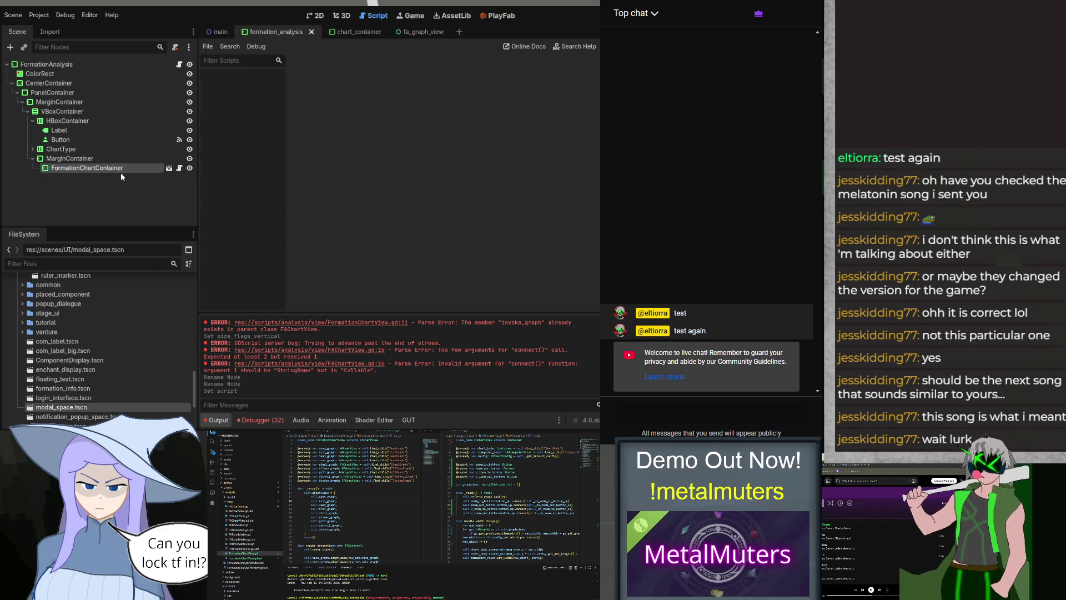
left_click(356, 34)
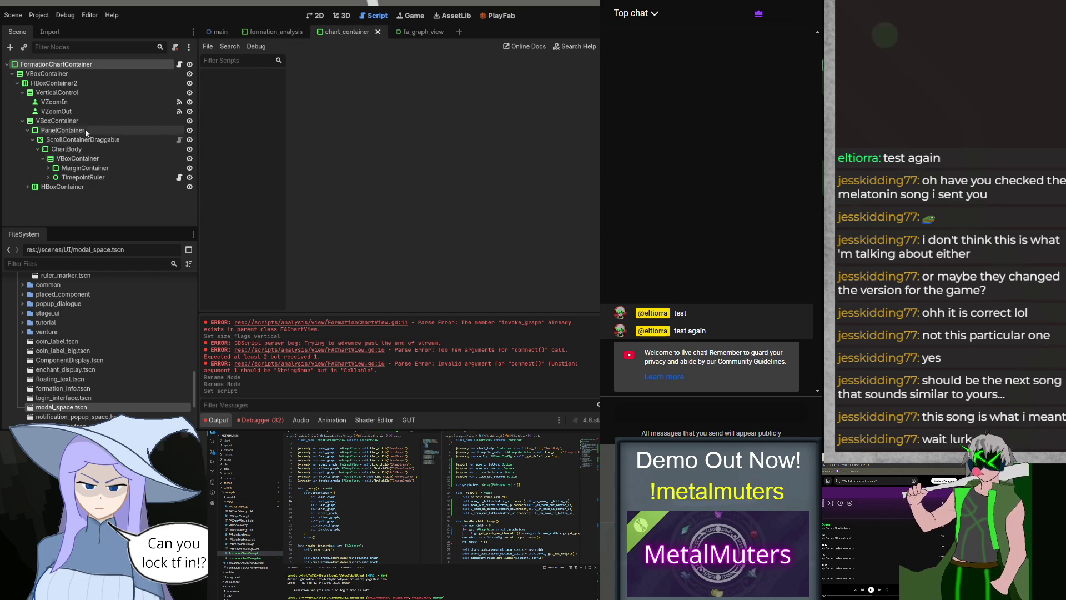
left_click(54, 102)
left_click(172, 111, "shift")
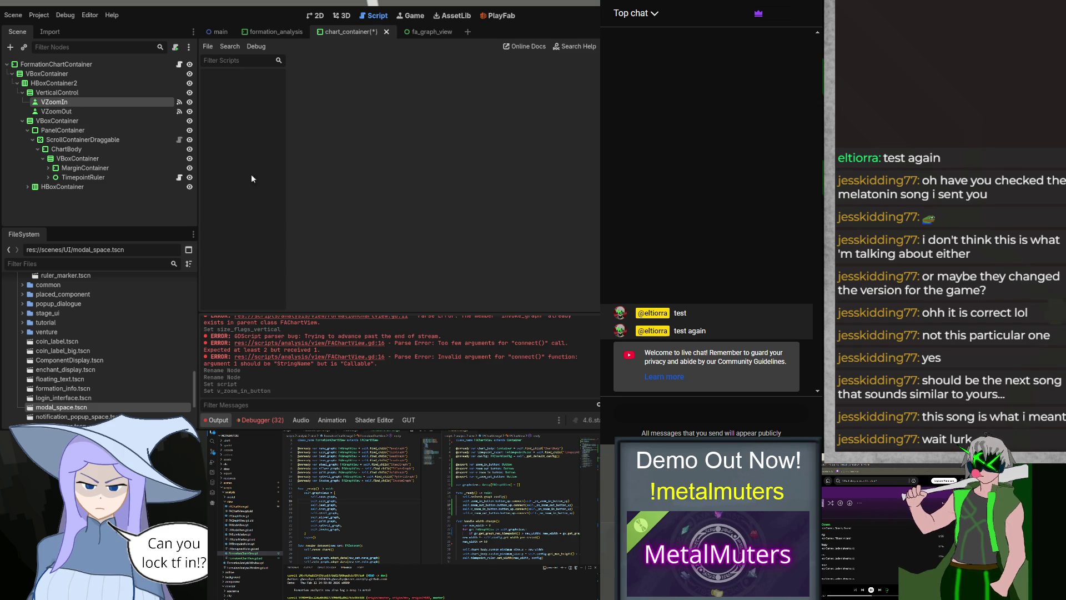
left_click(56, 111)
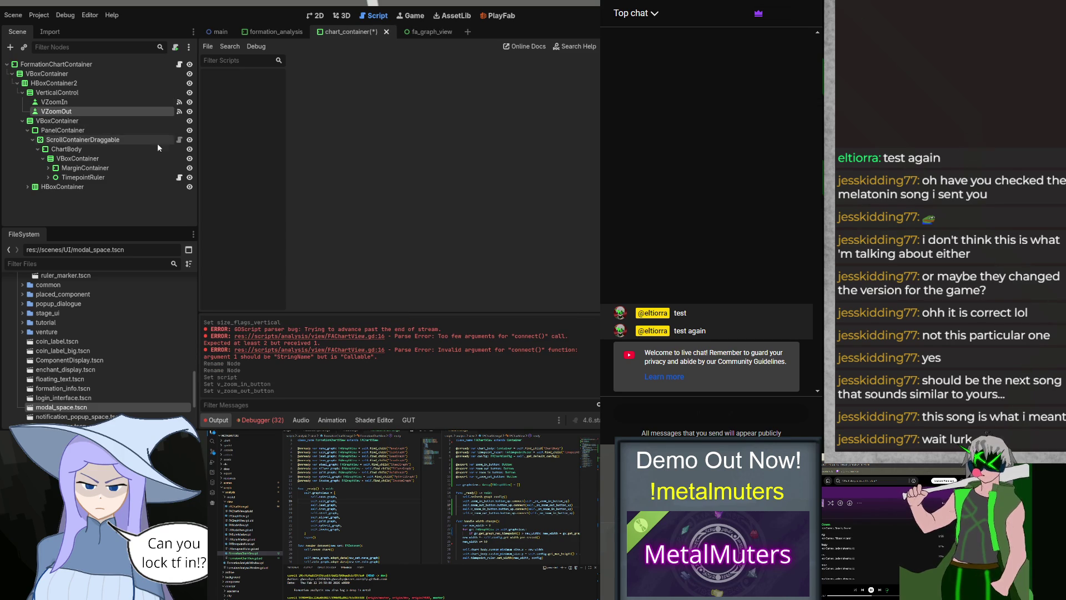
Assign ZoomOut and ZoomIn from the ZoomContainer to the zoom button fields, then save
left_click(48, 168)
left_click(47, 168)
left_click(33, 206)
scroll(74, 207, "down", 1)
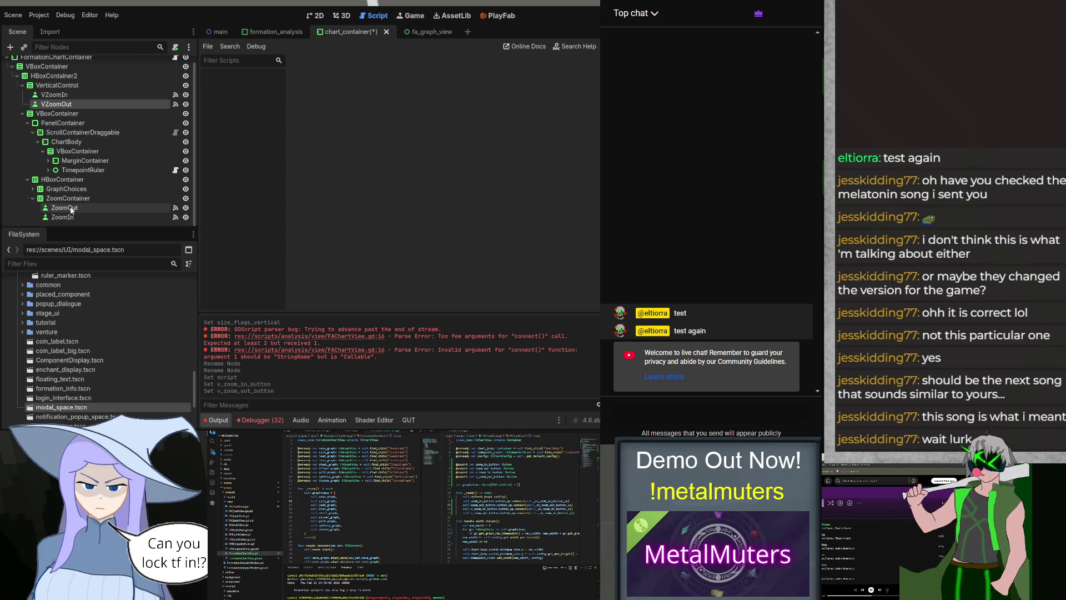
left_click(74, 207)
left_click(62, 216)
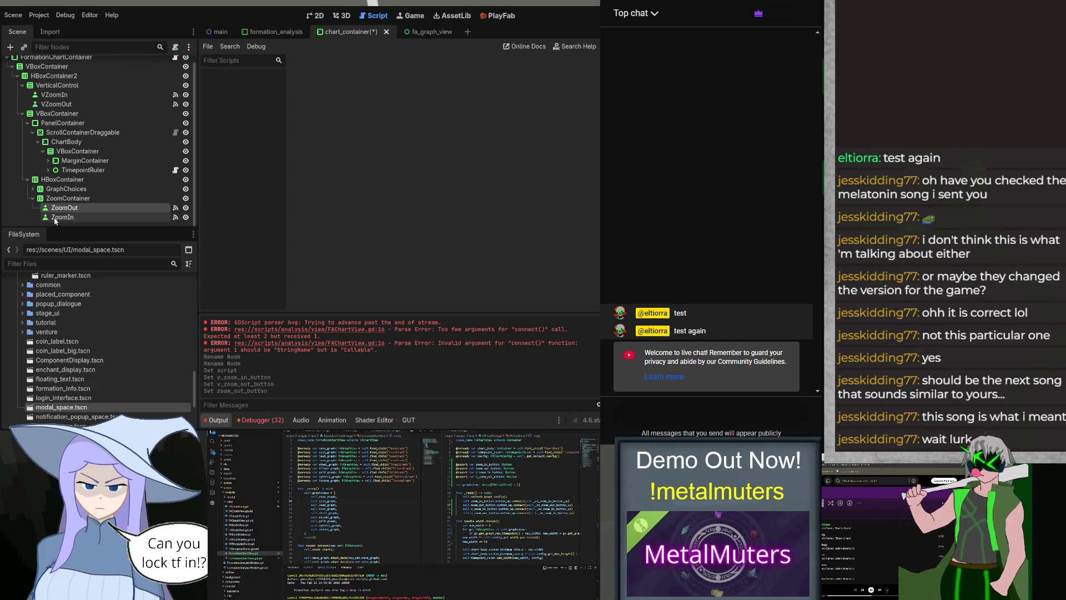
left_click_drag(62, 217, 621, 160)
key("ctrl+s")
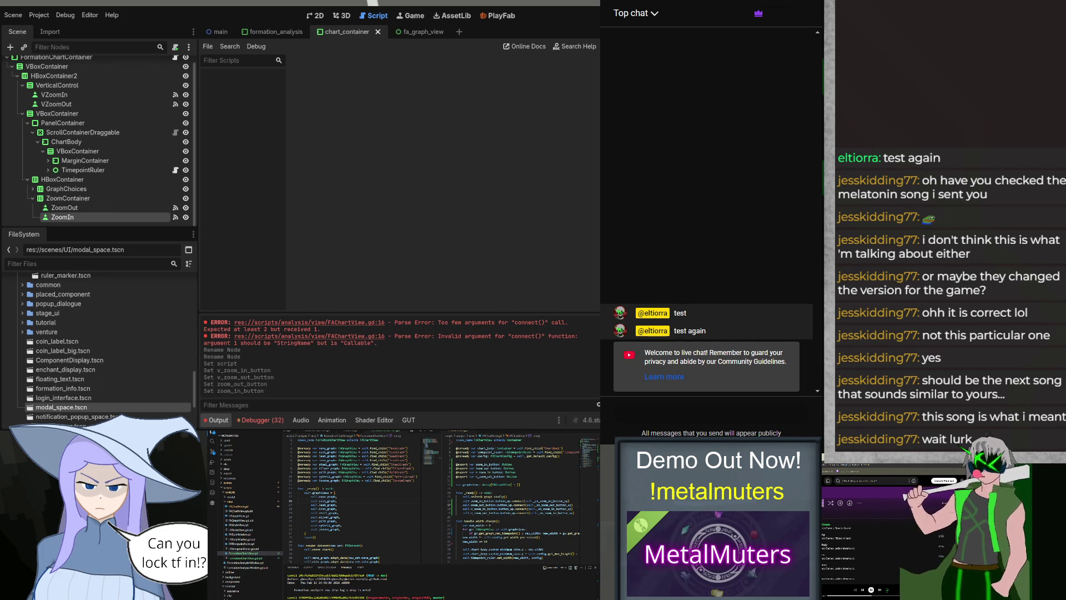
Run the project with F5 to test the chart
key("F5")
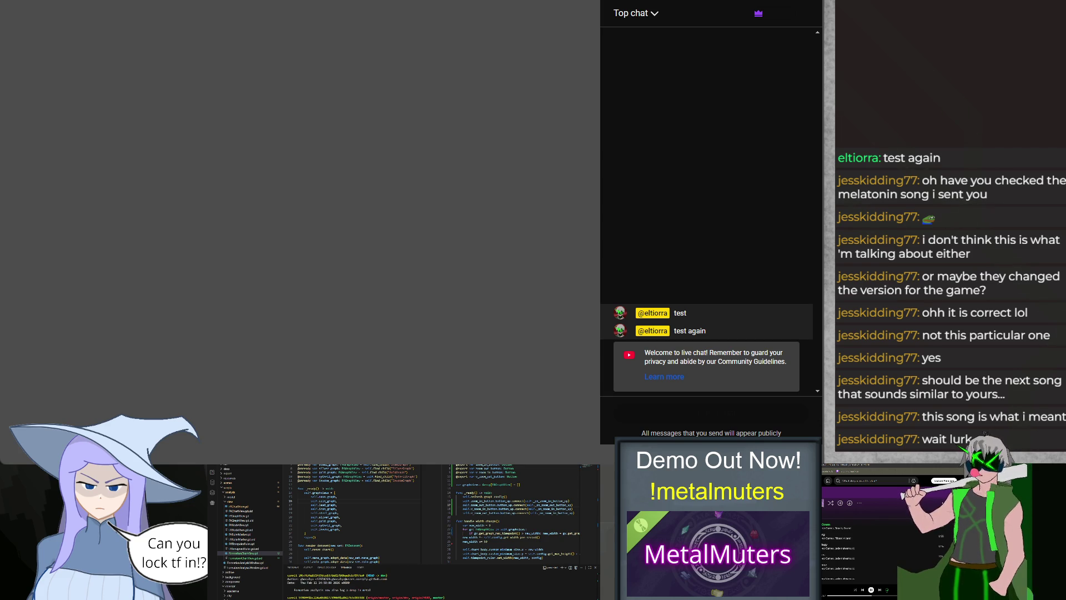
Put the cursor at line 16 and open the FormationAnalysisWindow script while the game loads
left_click(378, 499)
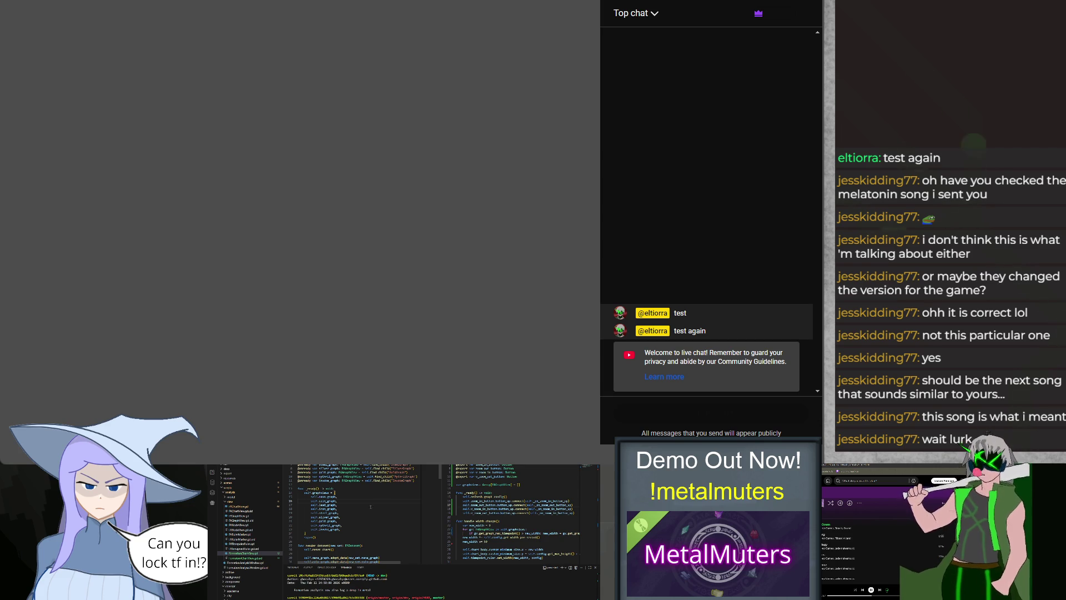
left_click(264, 562)
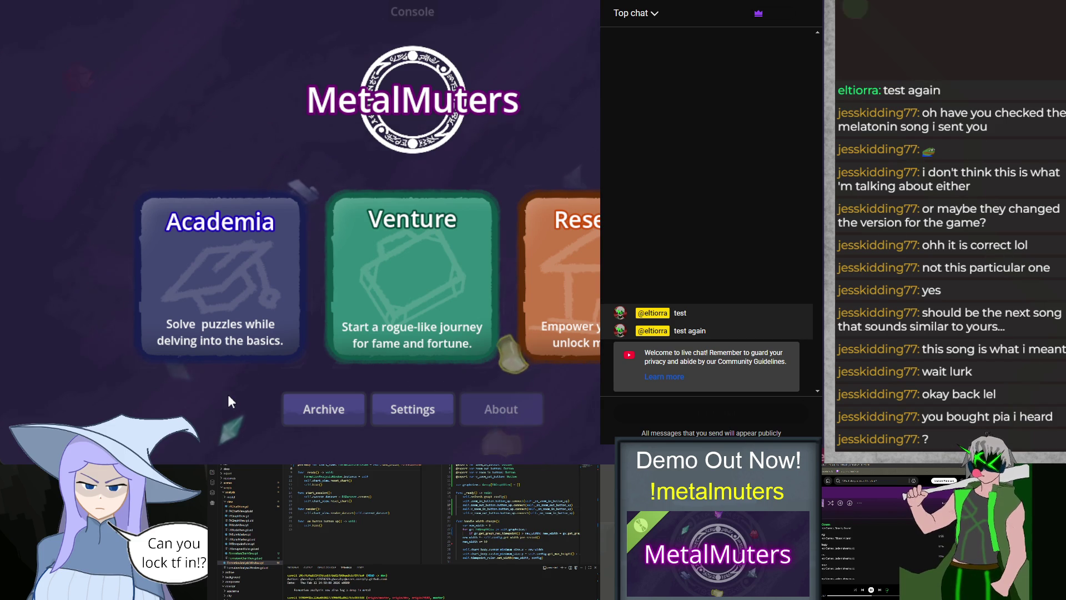
Start Class 1F: Exam, place Mana Sources, Iron P-Prod and Primer, then open Analysis from pause
left_click(204, 286)
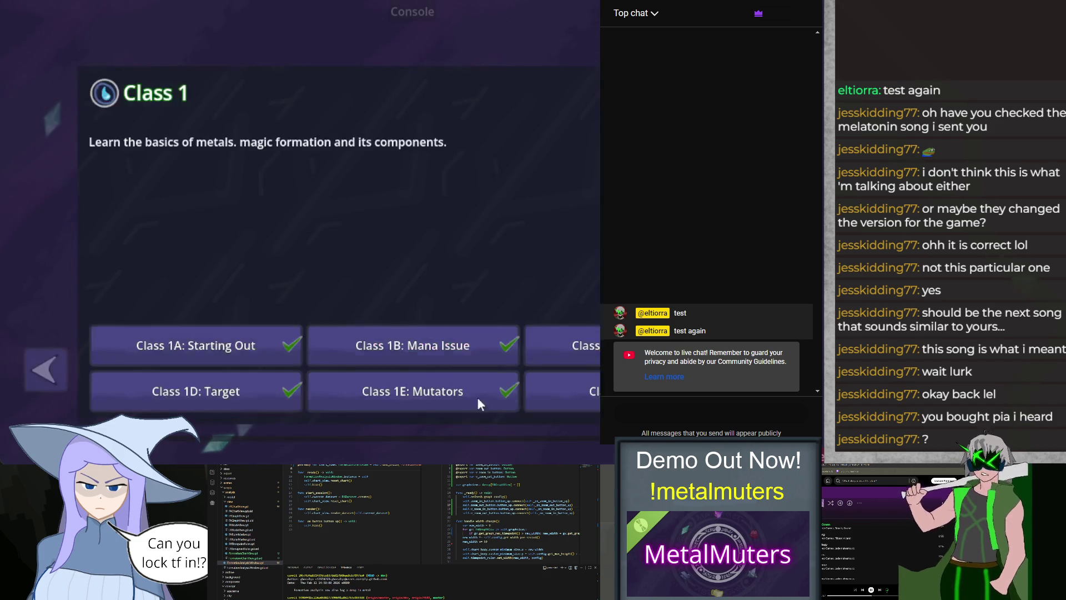
left_click(456, 367)
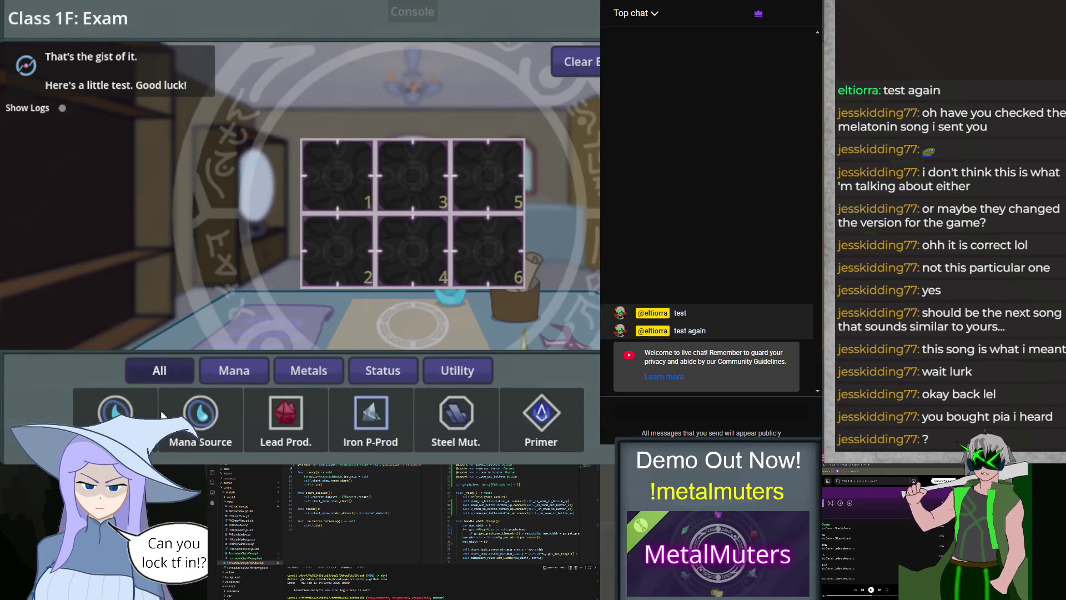
left_click_drag(161, 413, 338, 177)
mouse_move(200, 414)
left_mouse_down()
mouse_move(364, 291)
mouse_move(396, 255)
mouse_move(338, 251)
left_mouse_up()
left_click_drag(376, 406, 487, 175)
left_click_drag(540, 413, 496, 285)
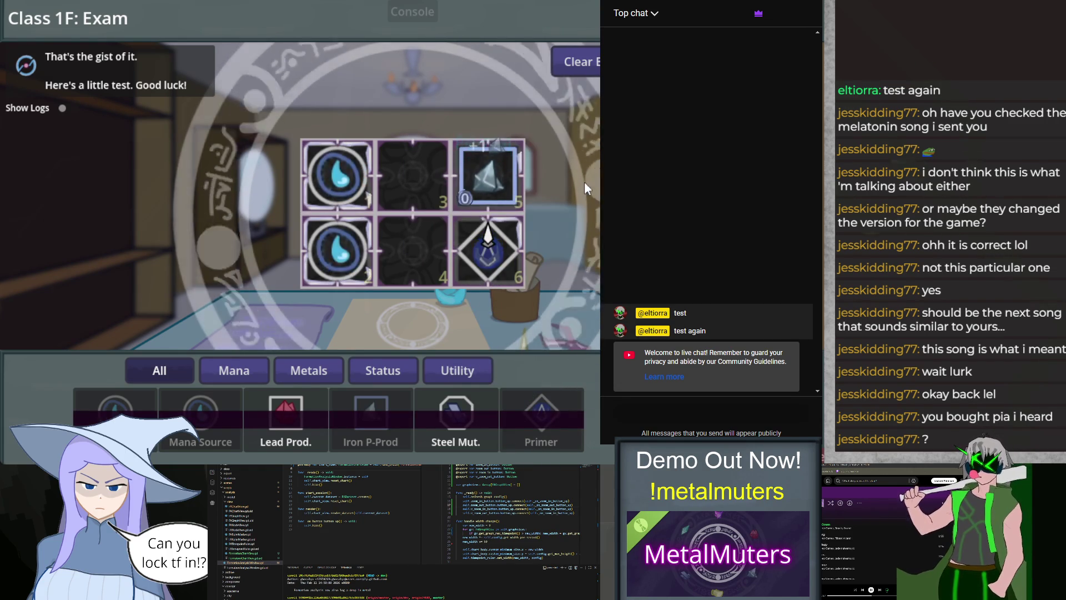
key("Escape")
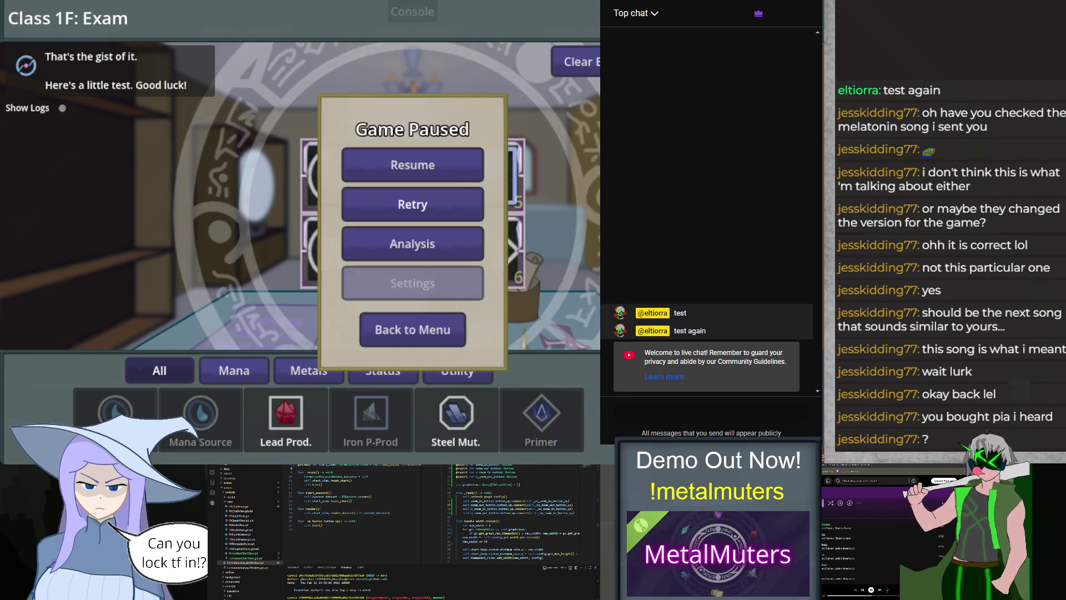
left_click(431, 240)
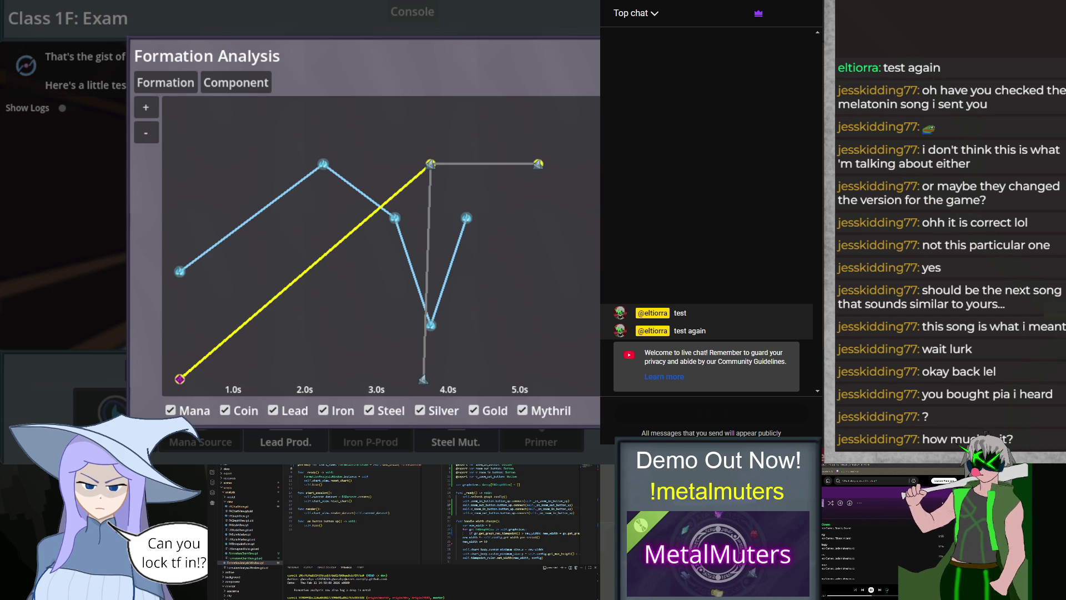
Zoom the chart horizontally and vertically, then scroll it to the 3.0s–4.0s range
left_click(146, 107)
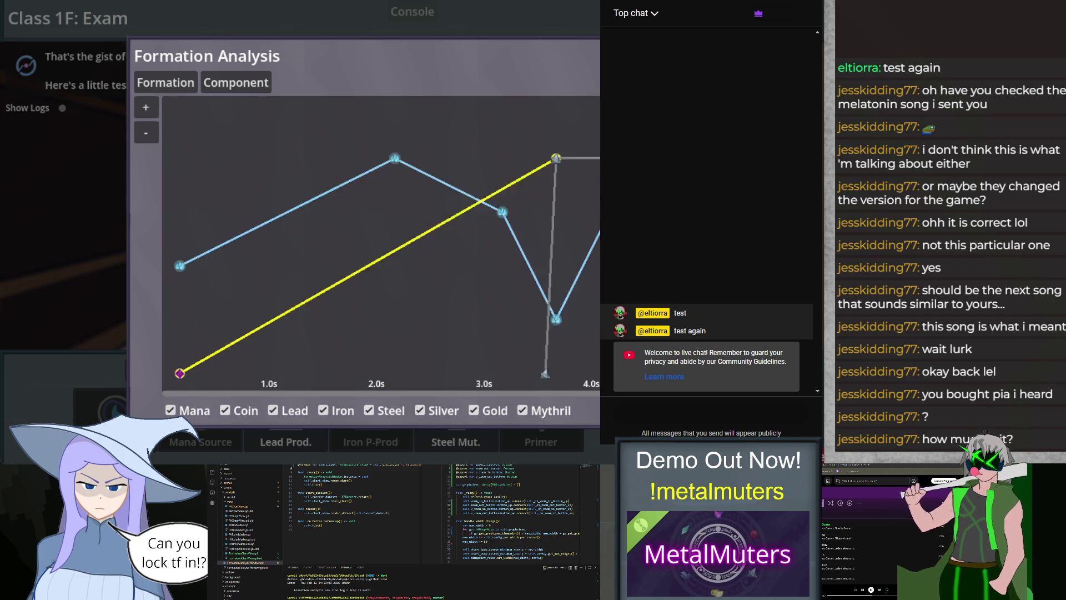
left_click(146, 133)
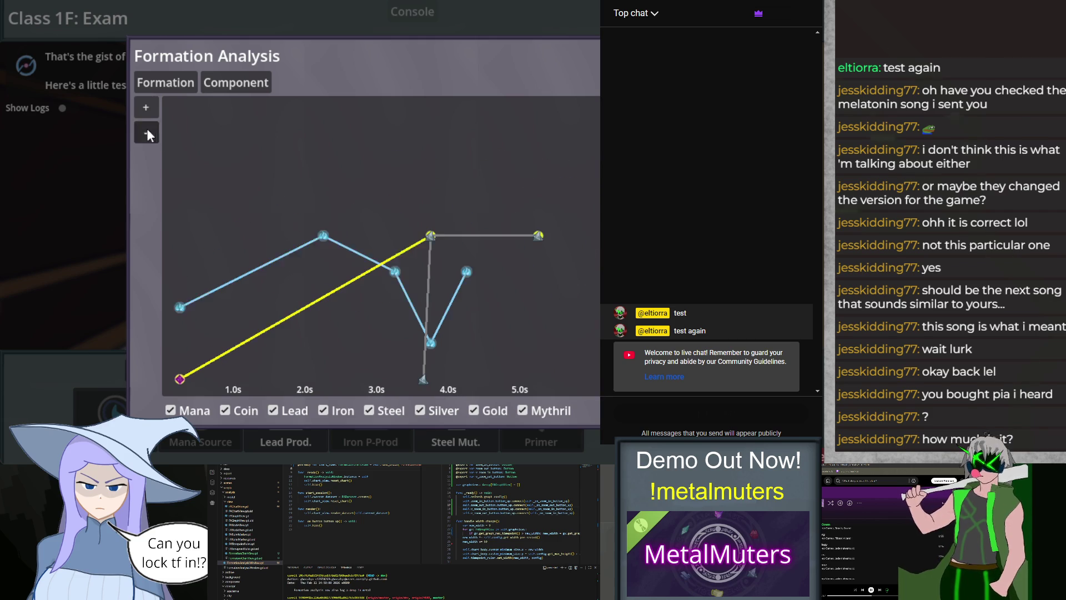
left_click(145, 111)
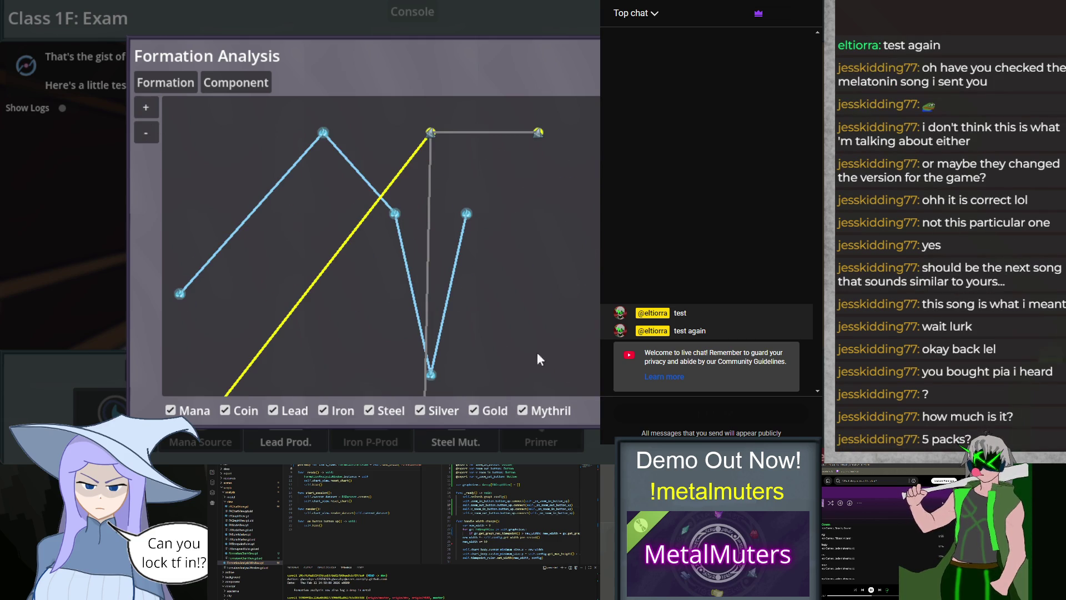
left_click(146, 107)
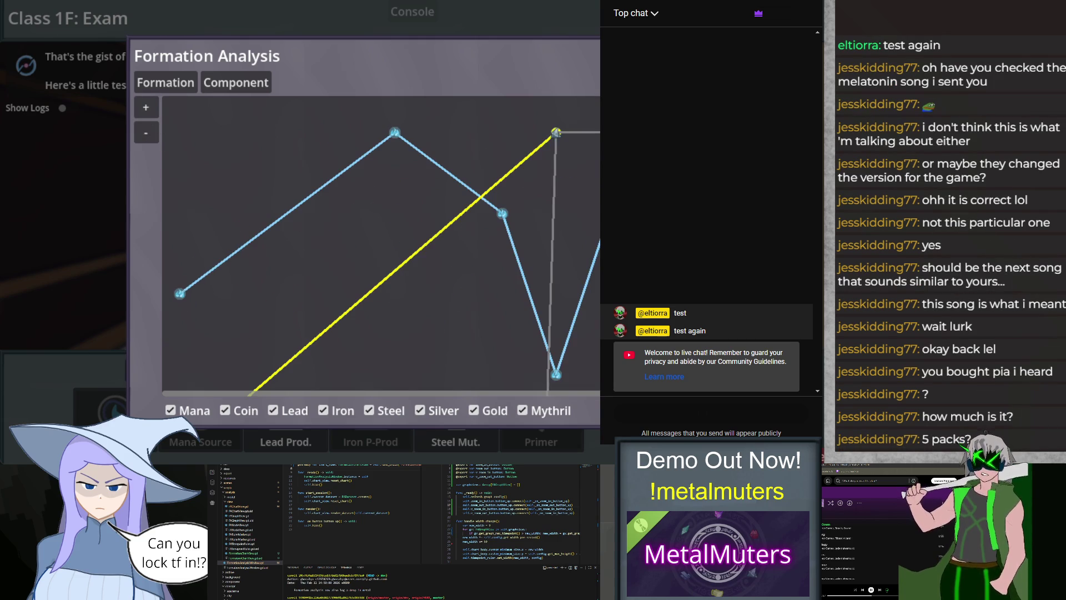
mouse_move(419, 393)
left_mouse_down()
mouse_move(500, 394)
mouse_move(187, 371)
left_mouse_up()
left_click(432, 392)
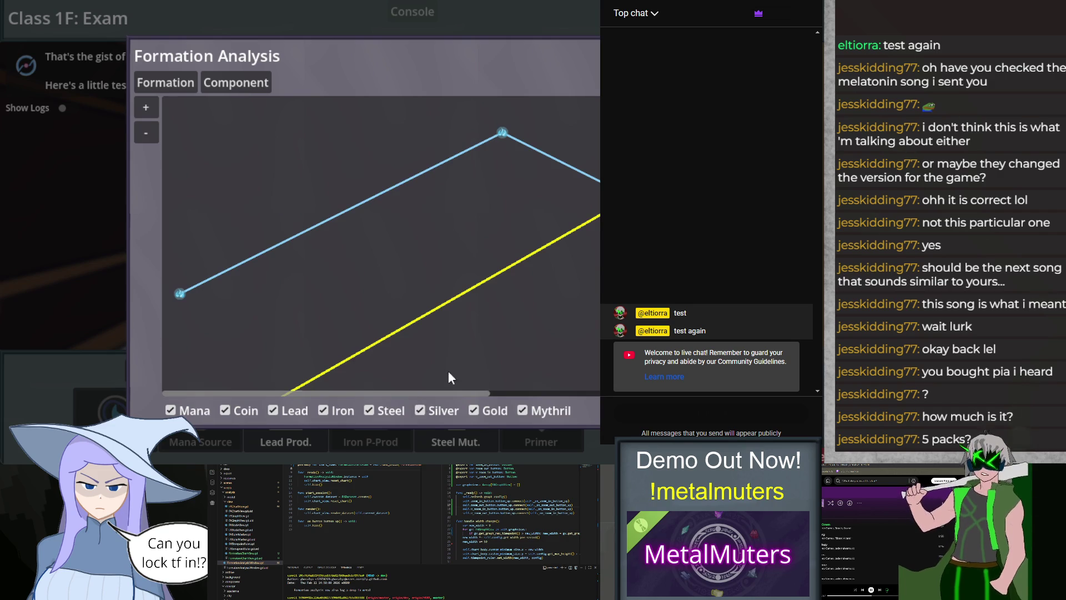
left_click(432, 391)
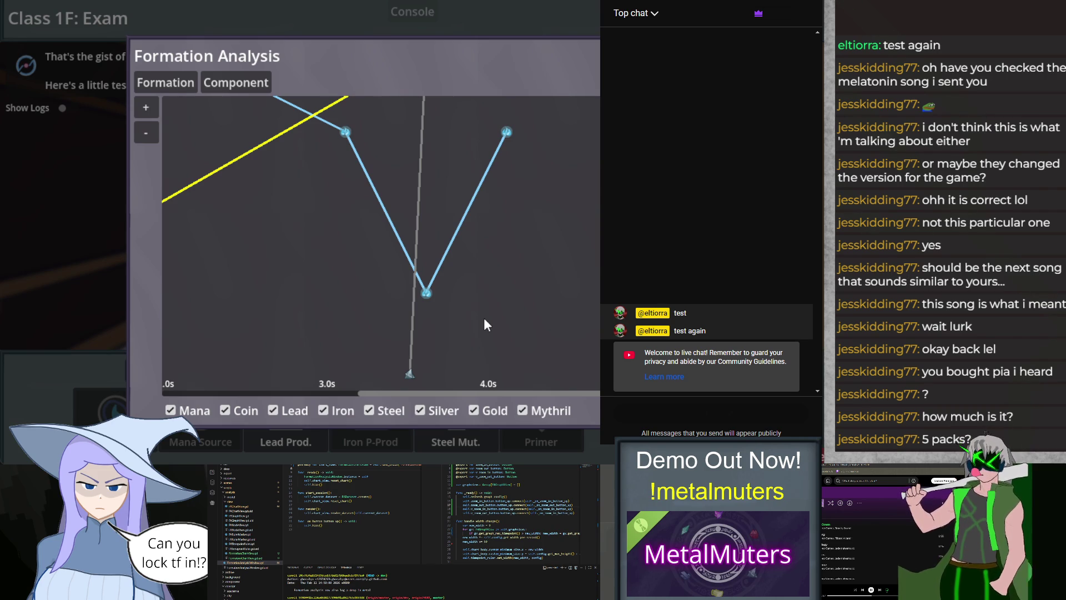
mouse_move(518, 392)
left_mouse_down()
mouse_move(323, 392)
mouse_move(518, 392)
left_mouse_up()
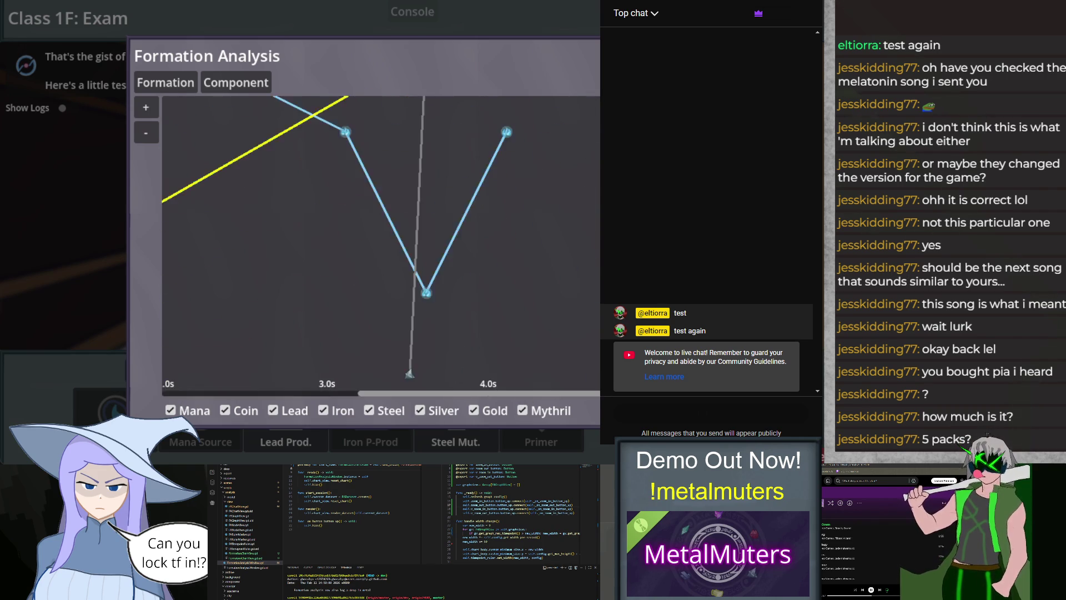
scroll(592, 318, "left", 3)
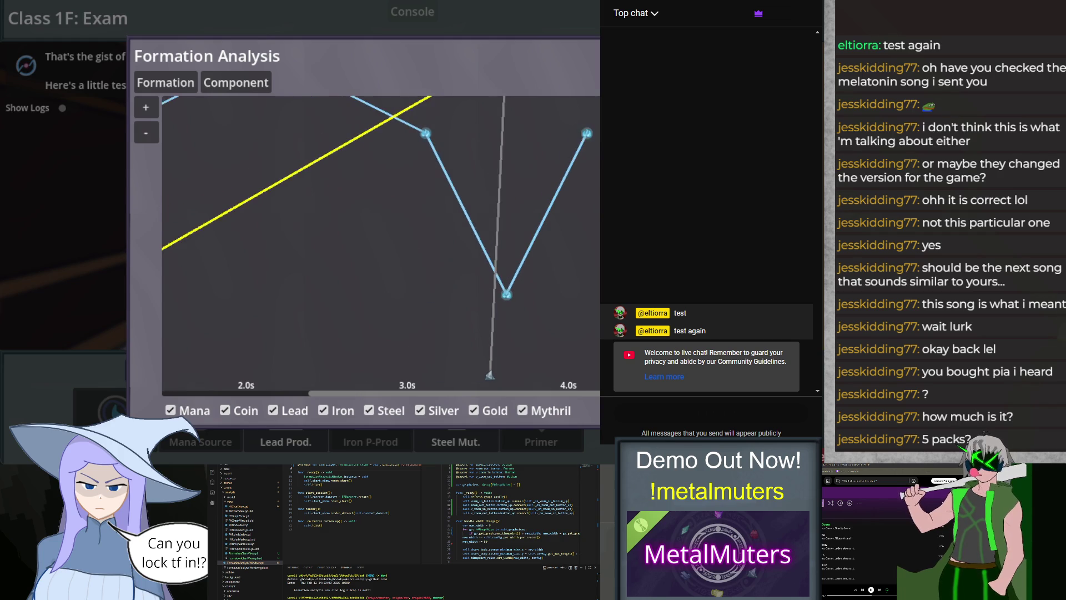
scroll(387, 315, "left", 2)
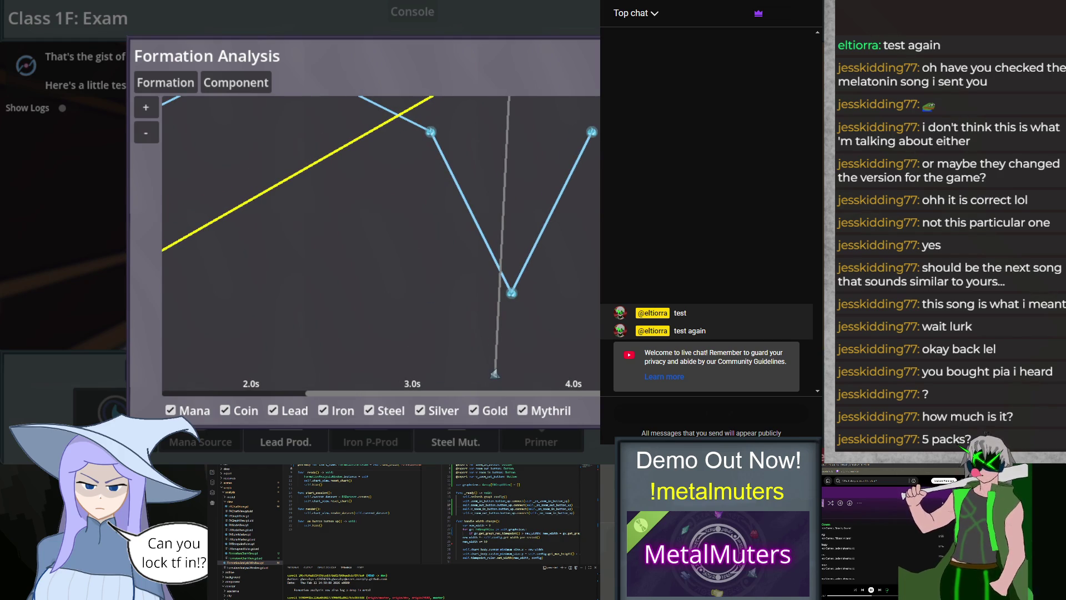
scroll(474, 314, "left", 6)
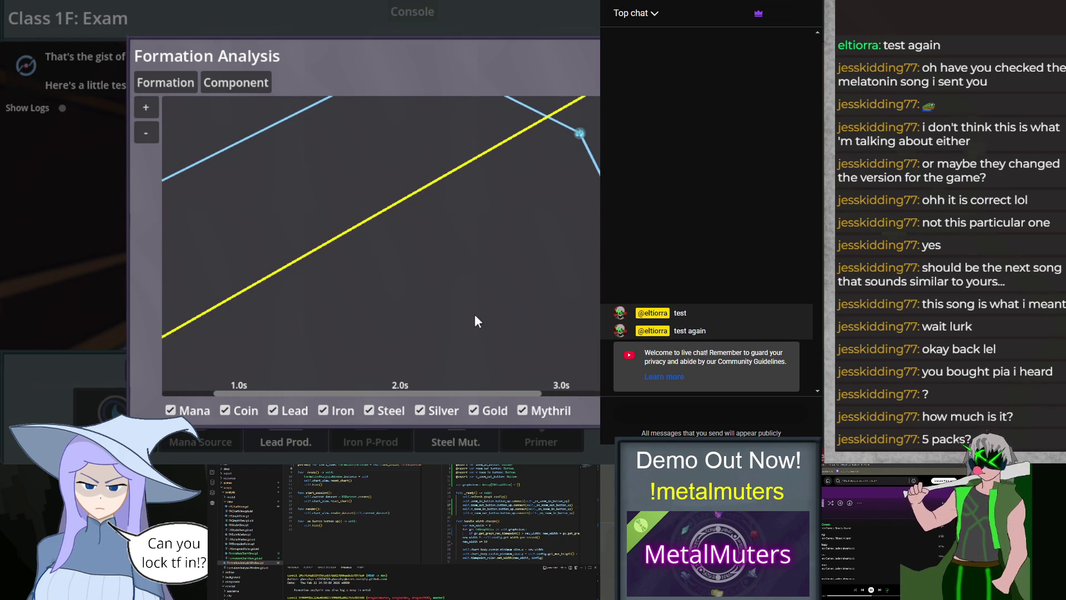
mouse_move(557, 331)
left_mouse_down()
mouse_move(378, 318)
mouse_move(306, 274)
left_mouse_up()
scroll(555, 335, "right", 3)
scroll(395, 304, "left", 5)
scroll(428, 299, "left", 3)
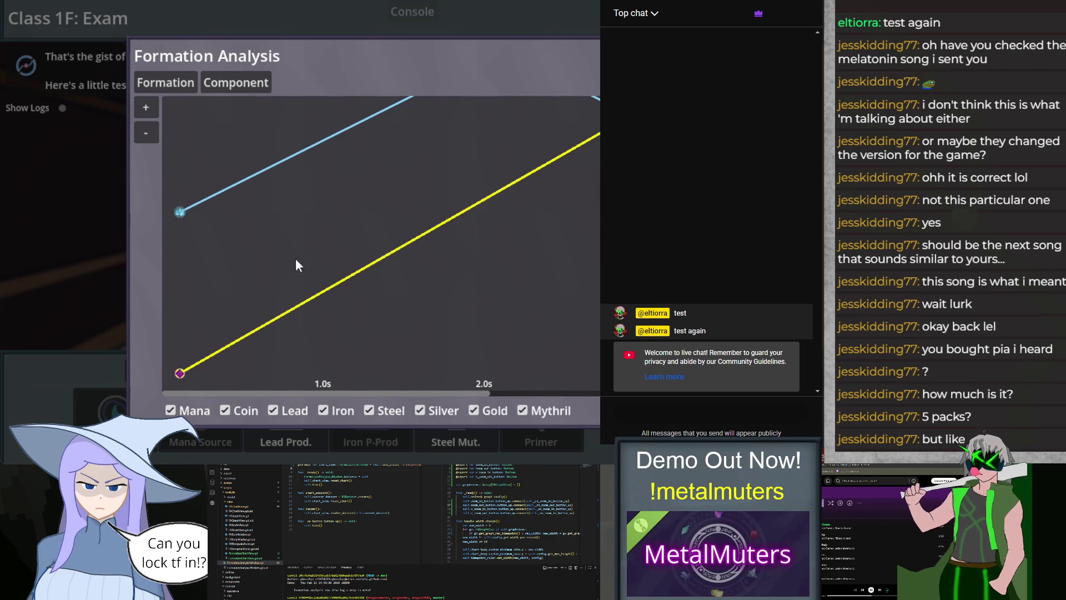
scroll(194, 239, "right", 4)
scroll(262, 303, "right", 3)
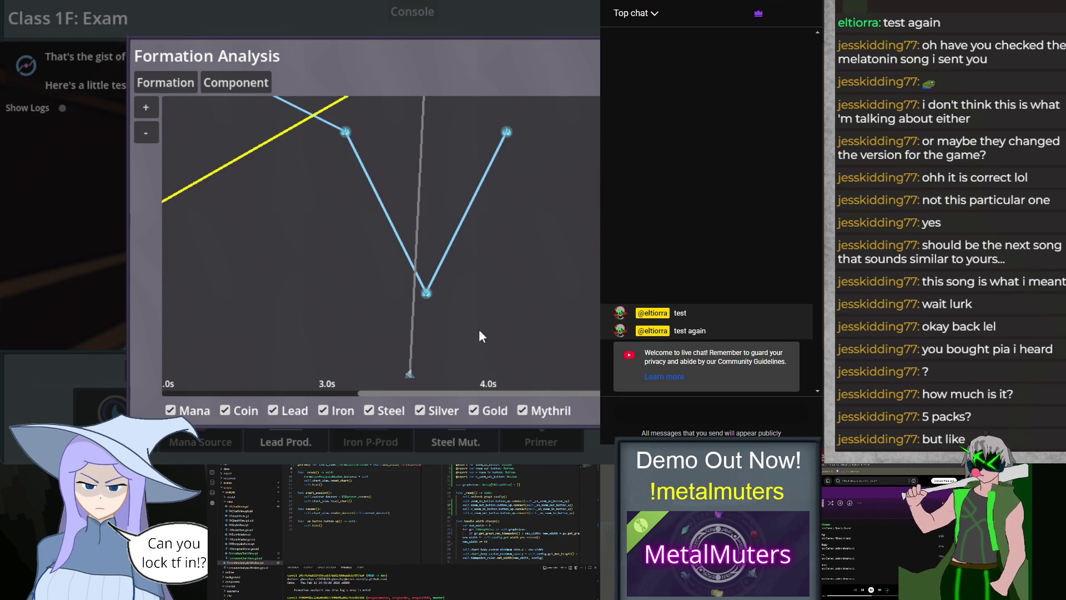
mouse_move(420, 299)
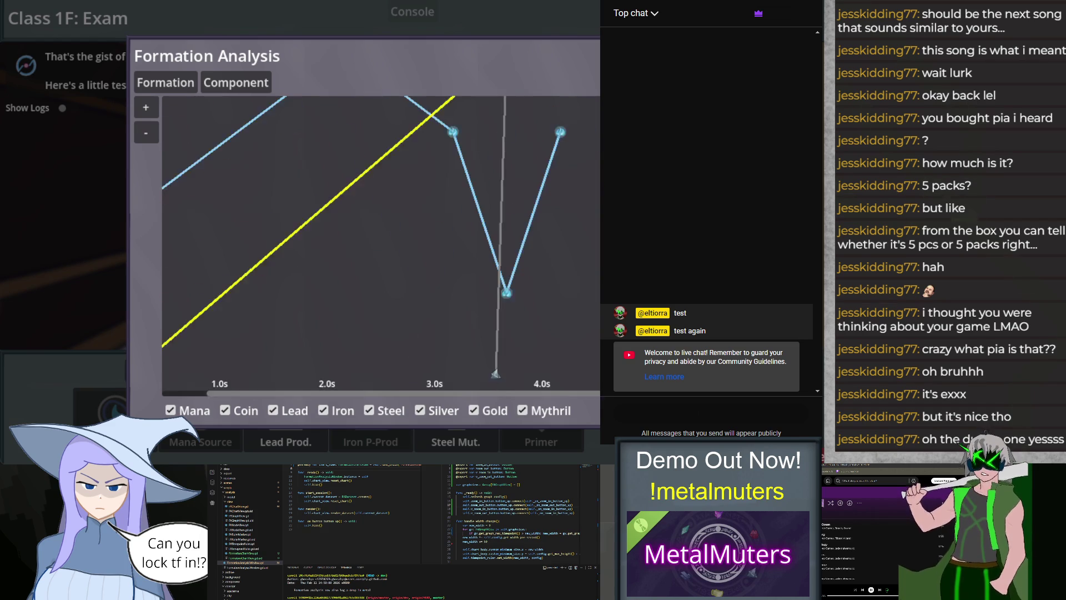
Close the Formation Analysis chart with Escape to reach the Game Paused menu
key("Escape")
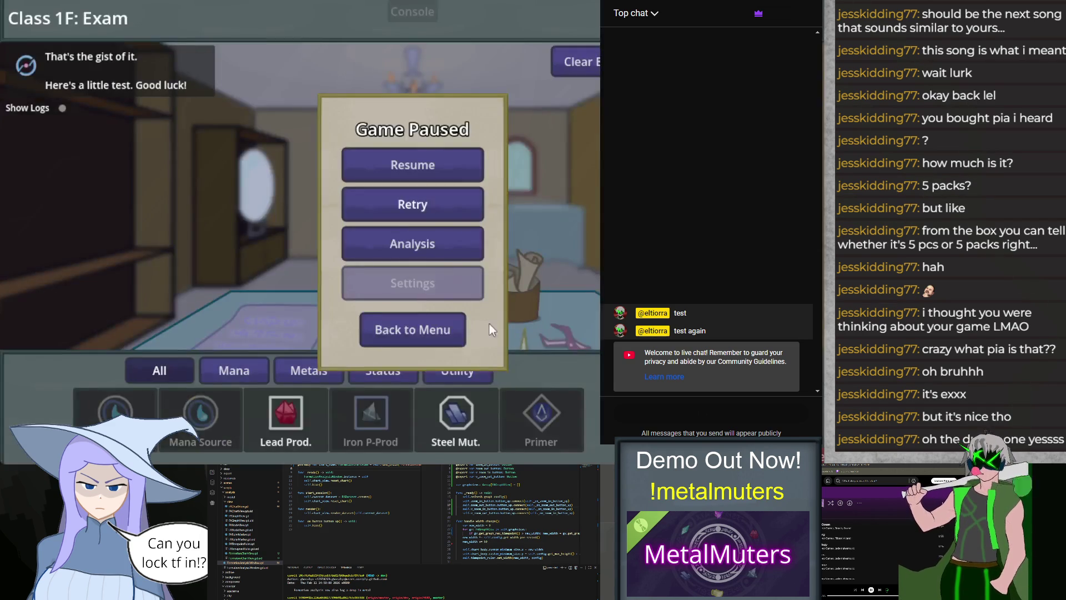
Resume the exam and place Lead Prod. in slot 4 and Steel Mut. in slot 3
left_click(425, 163)
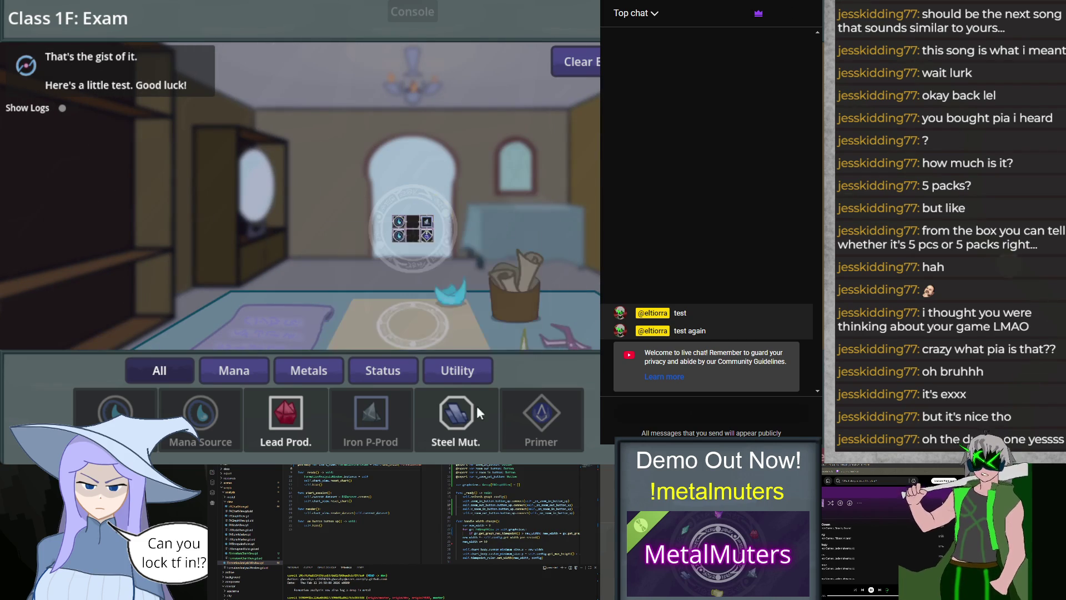
left_click(423, 225)
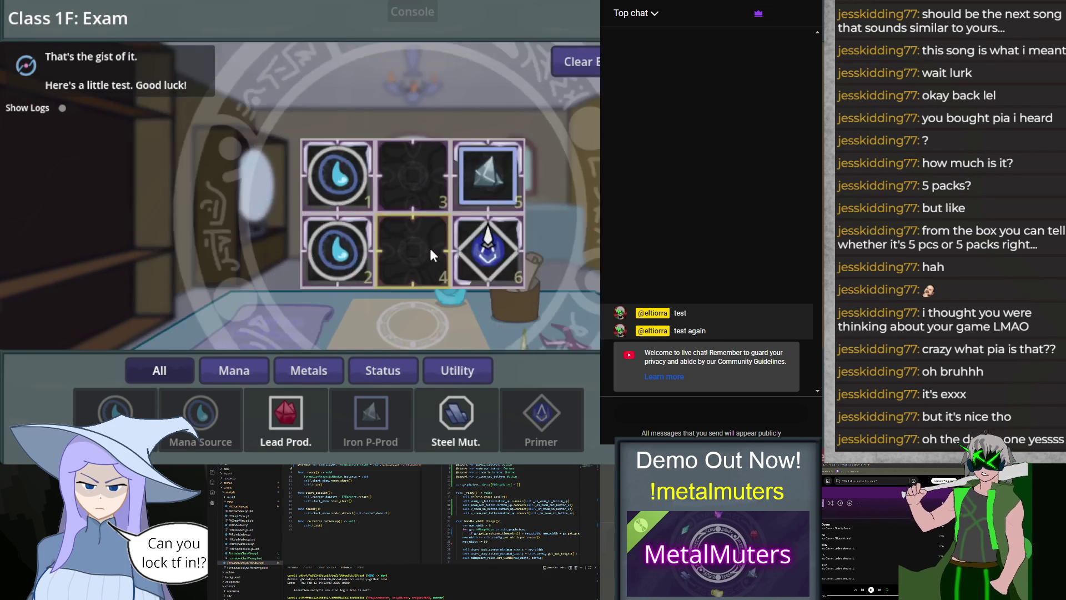
left_click(286, 413)
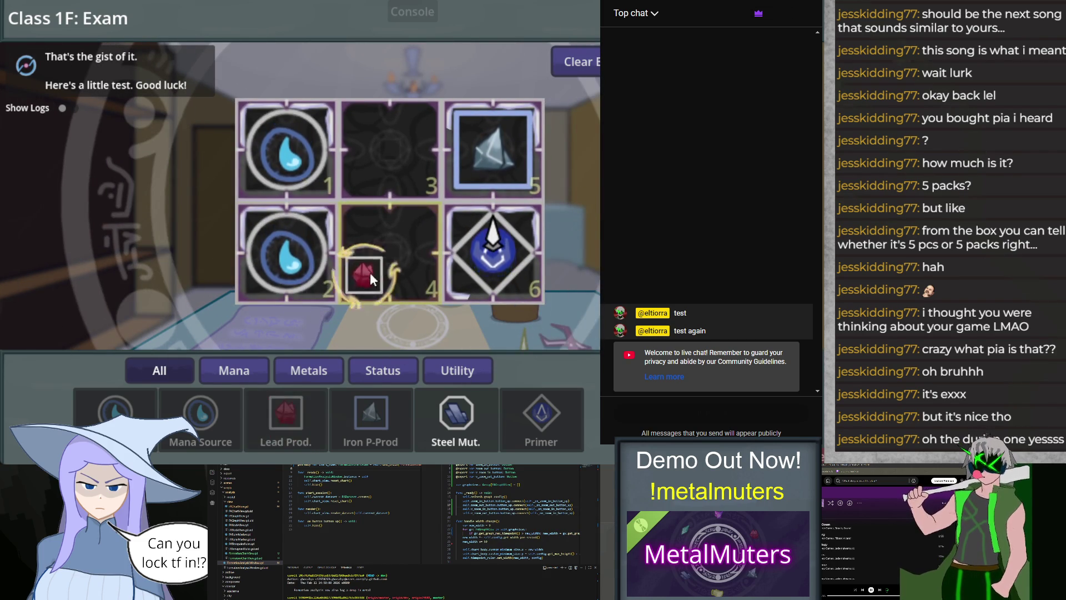
left_click(435, 411)
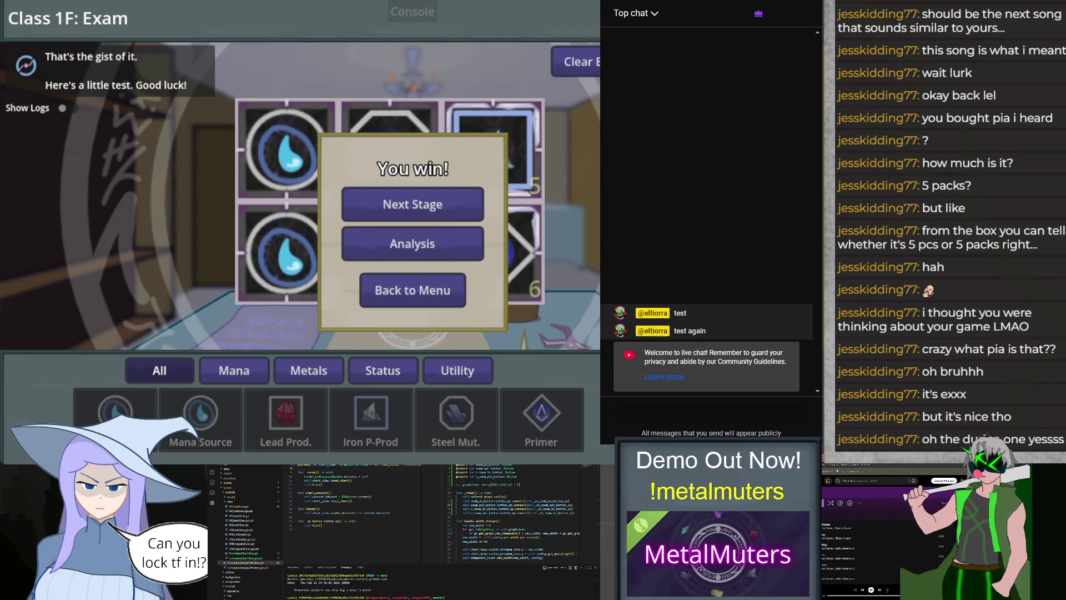
Open the winning formation's analysis chart, zoom it out, close it, and stop the game with F8
left_click(454, 241)
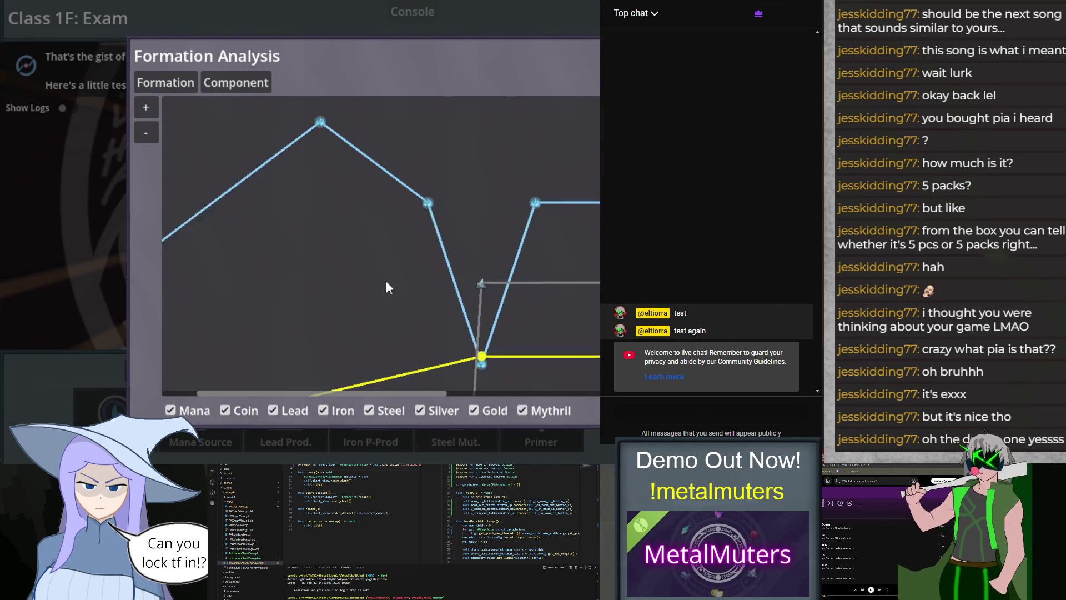
left_click(139, 134)
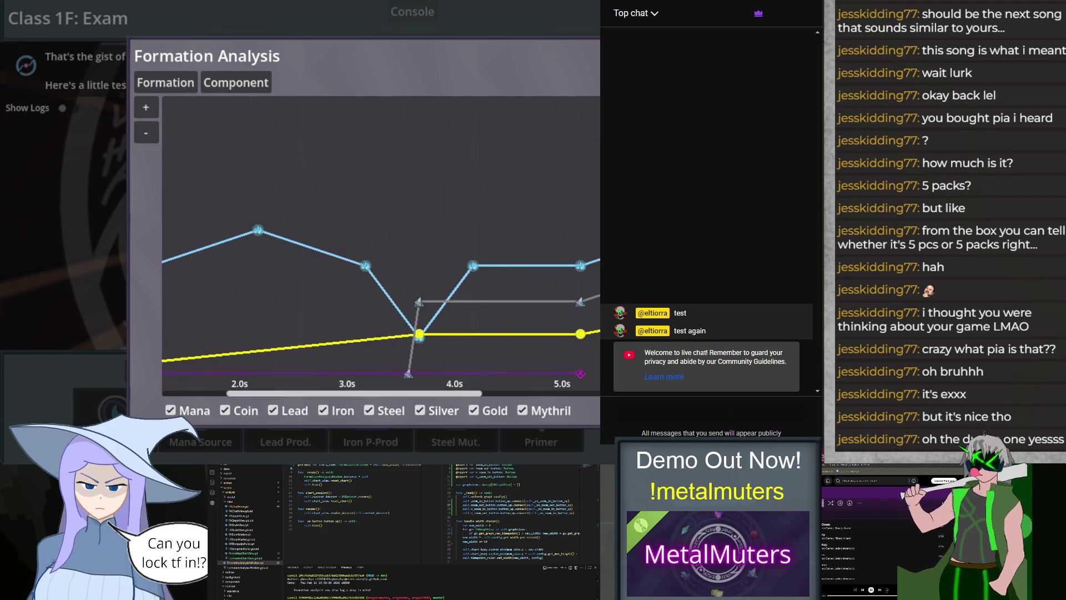
scroll(565, 372, "down", 2)
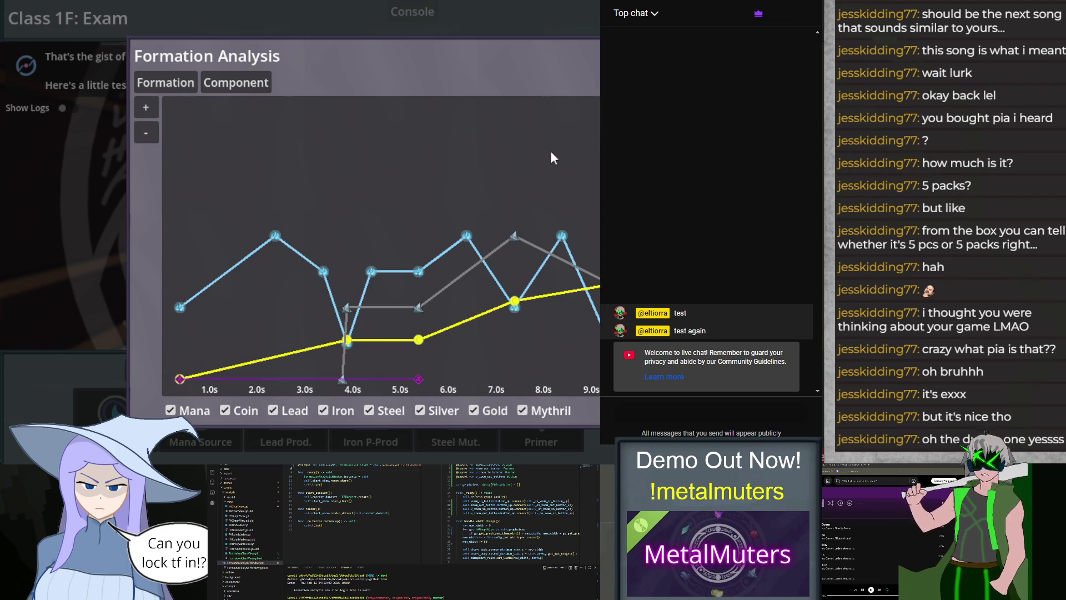
key("Escape")
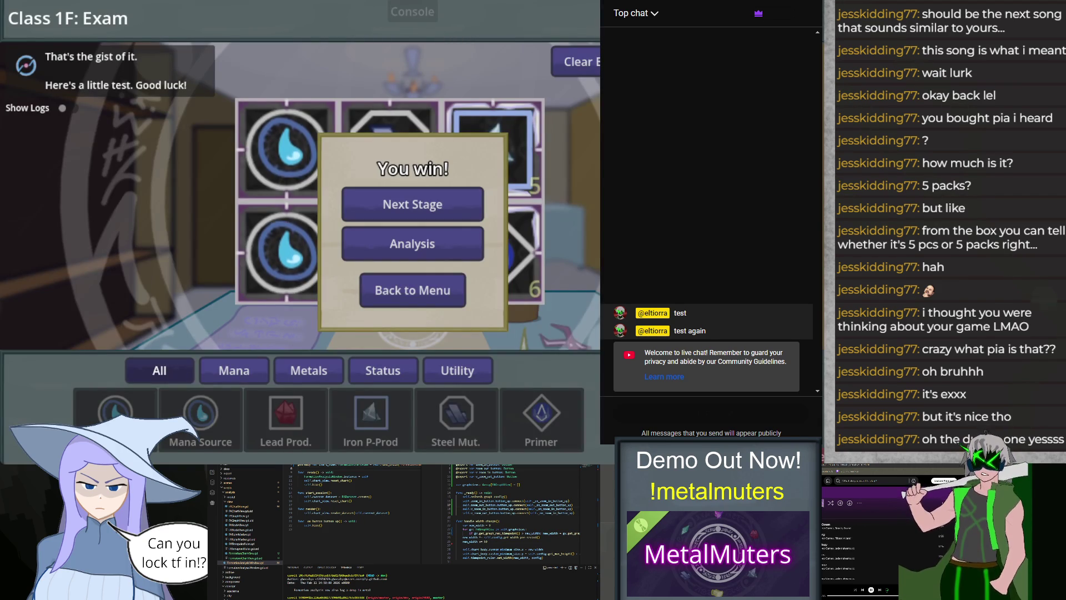
key("F8")
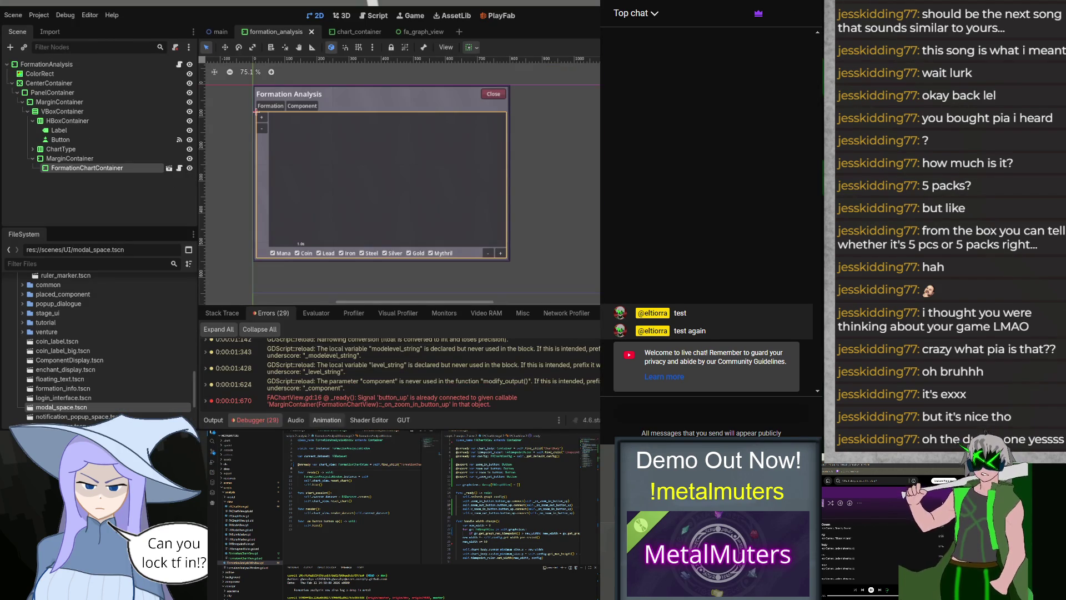
Switch to the chart_container scene and select chart_container.tscn in the FileSystem dock
left_click(142, 191)
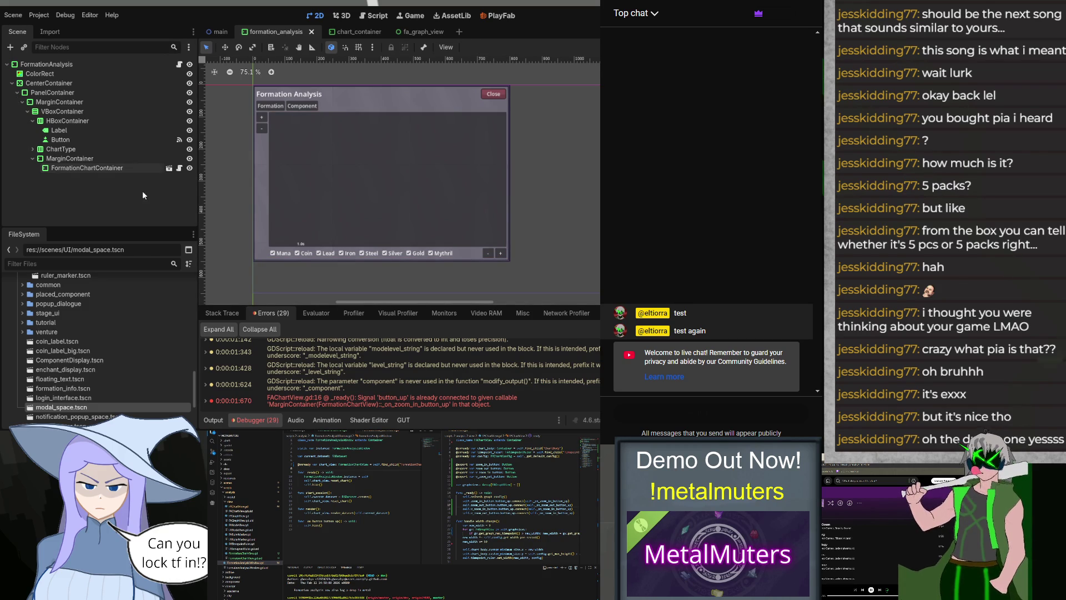
left_click(89, 167)
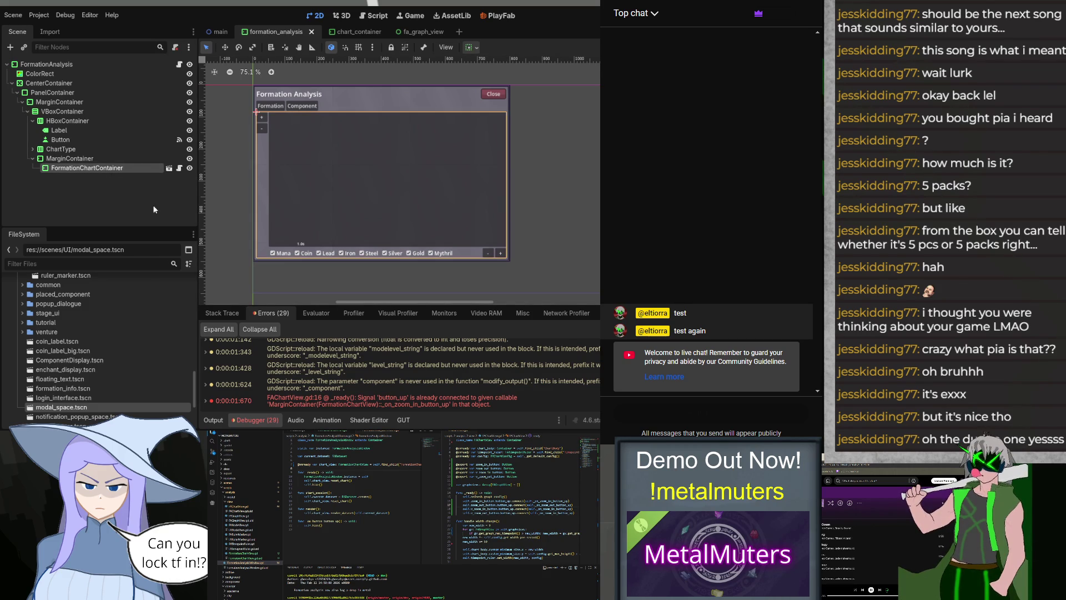
left_click(169, 168)
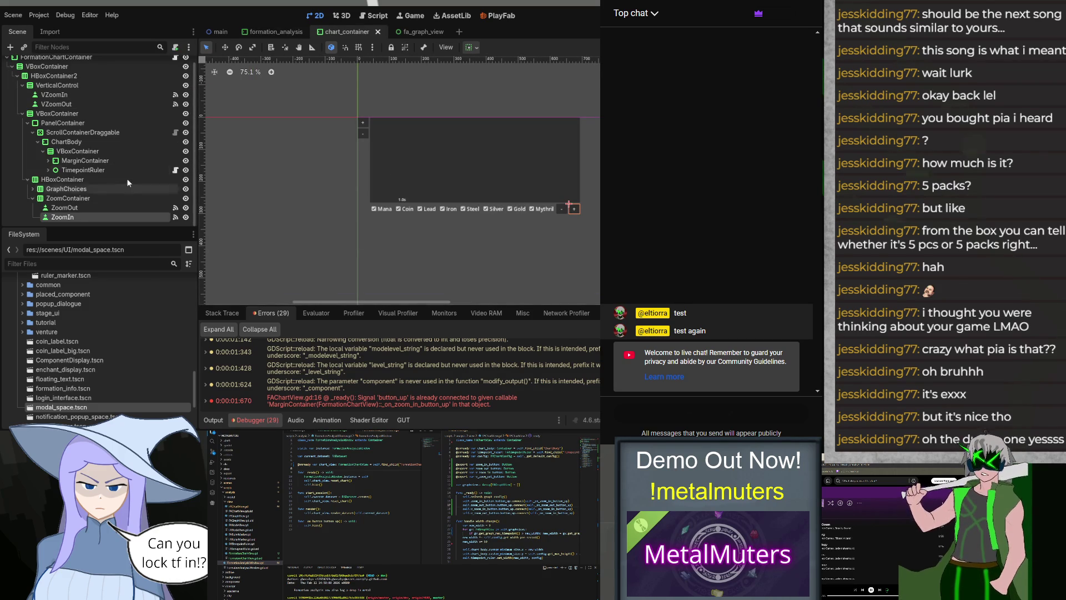
scroll(121, 372, "down", 1)
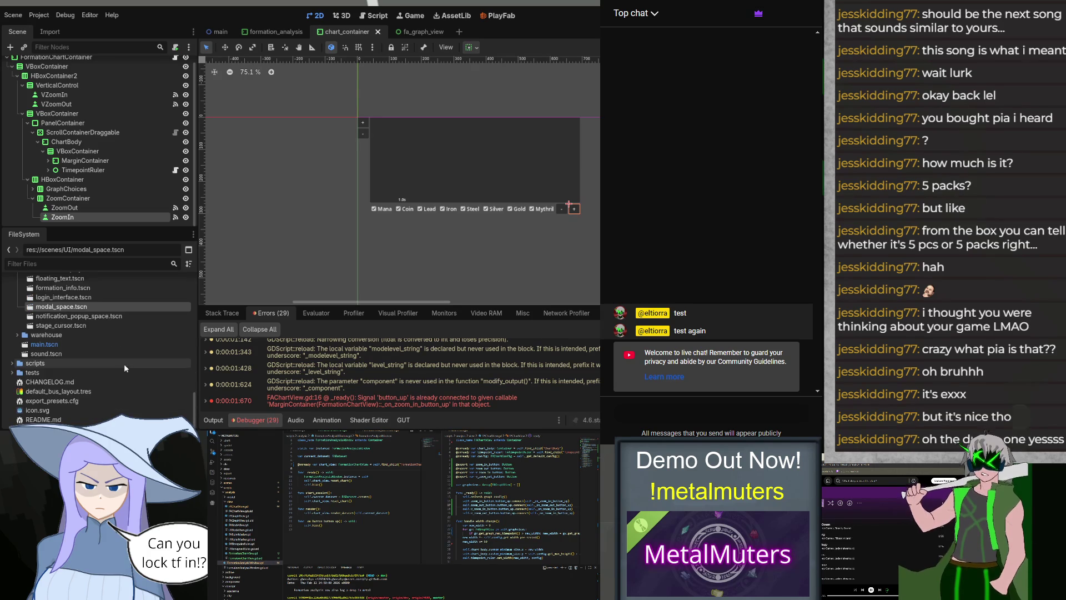
scroll(123, 362, "up", 5)
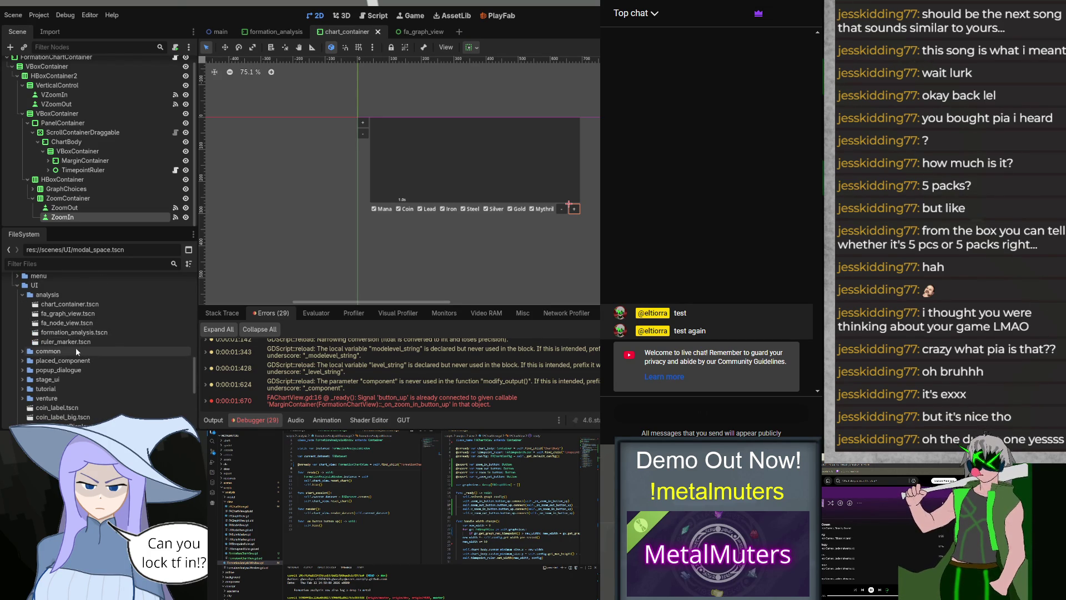
left_click(76, 304)
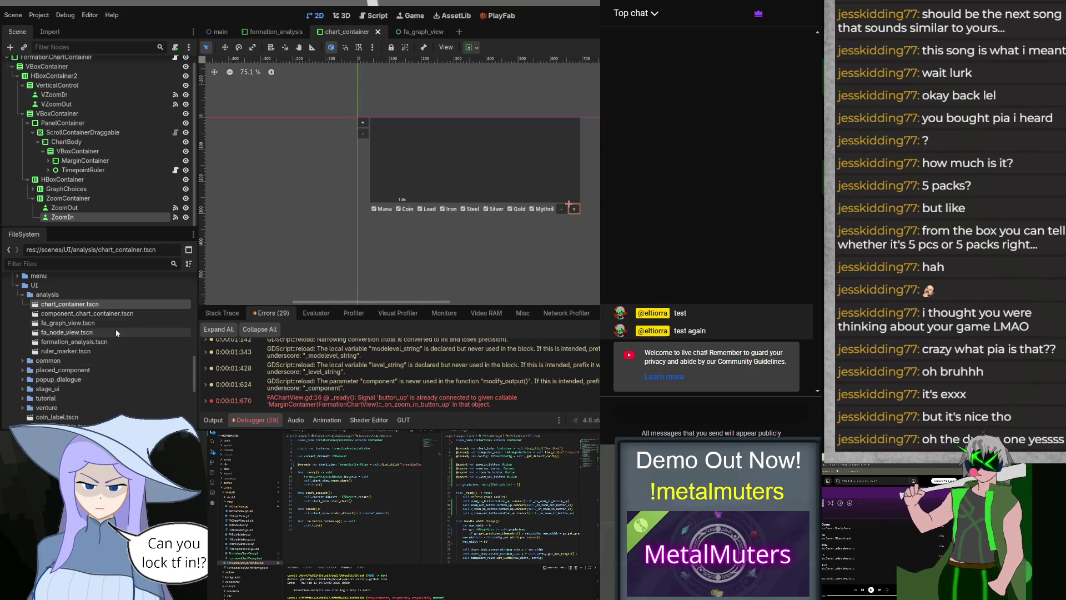
Open component_chart_container and delete the CheckMana through CheckMythril checkboxes
double_click(83, 313)
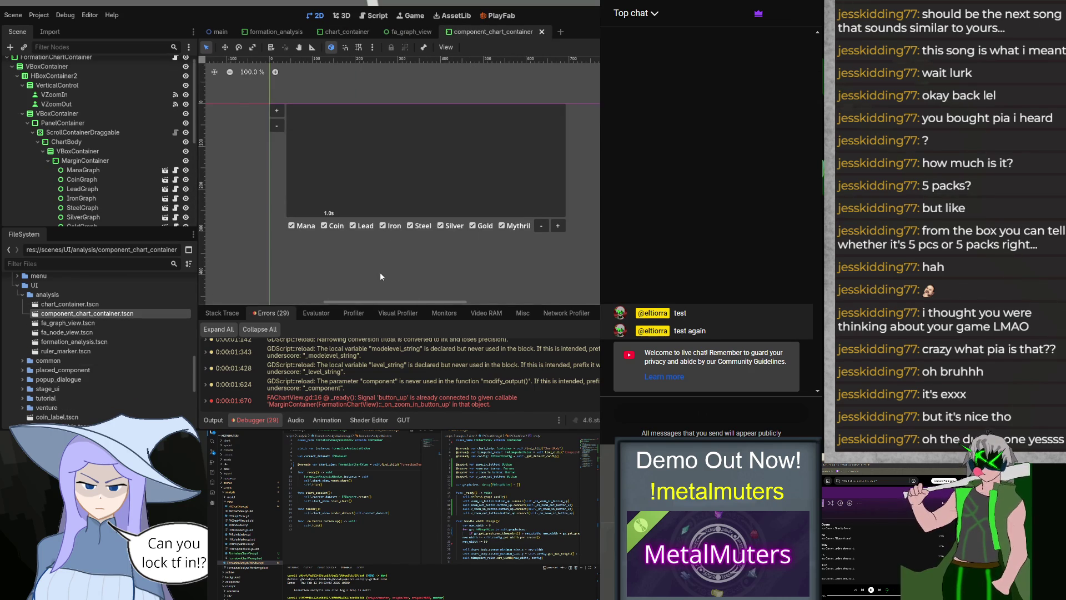
left_click(347, 224)
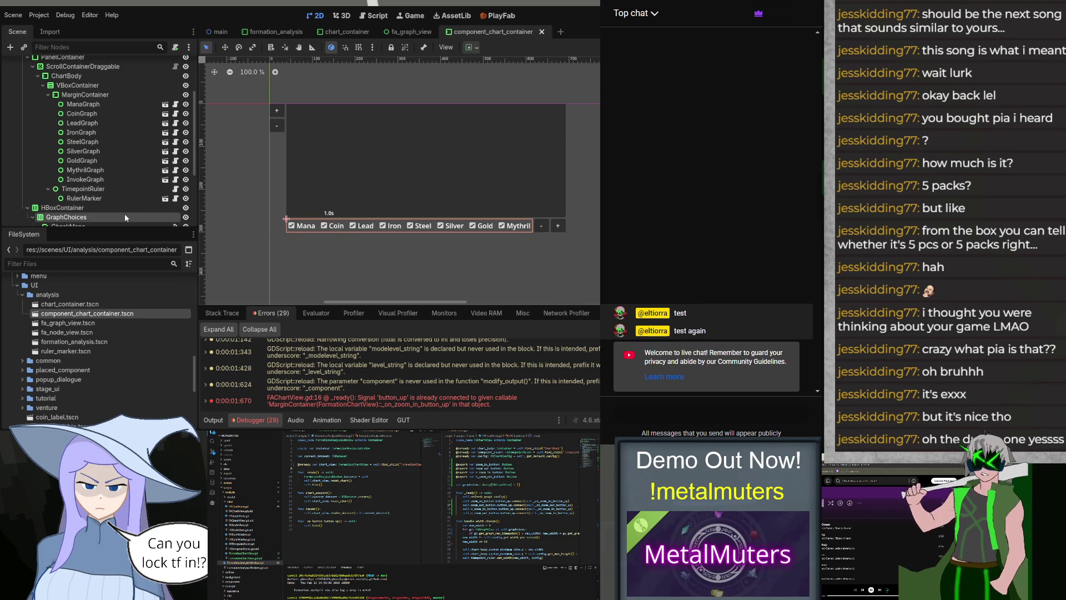
scroll(127, 215, "down", 5)
scroll(36, 148, "up", 2)
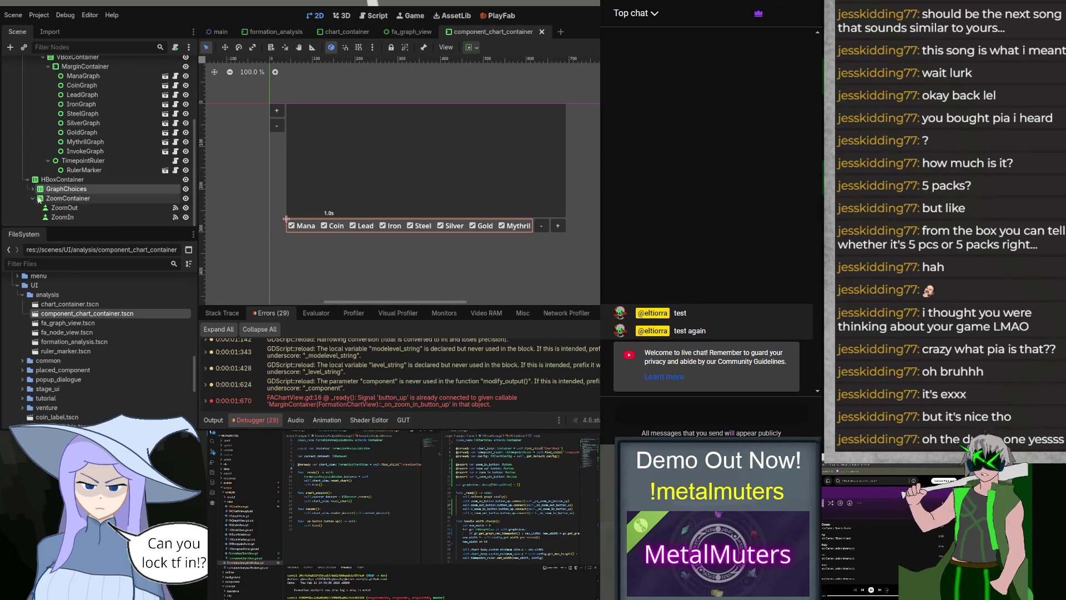
left_click(58, 200)
scroll(58, 203, "down", 3)
left_click(64, 179, "shift")
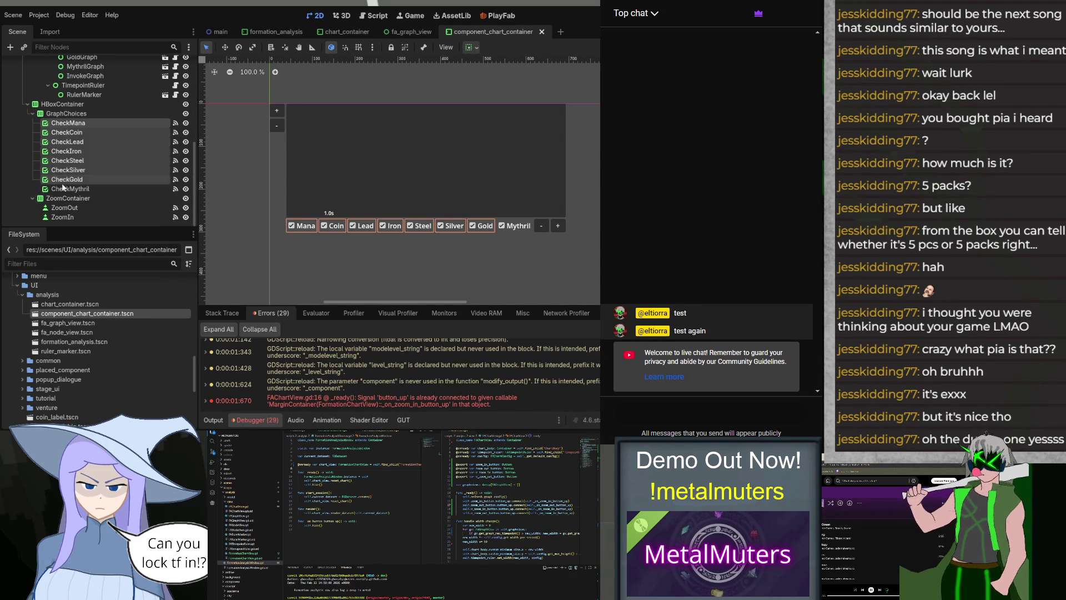
left_click(65, 189, "shift")
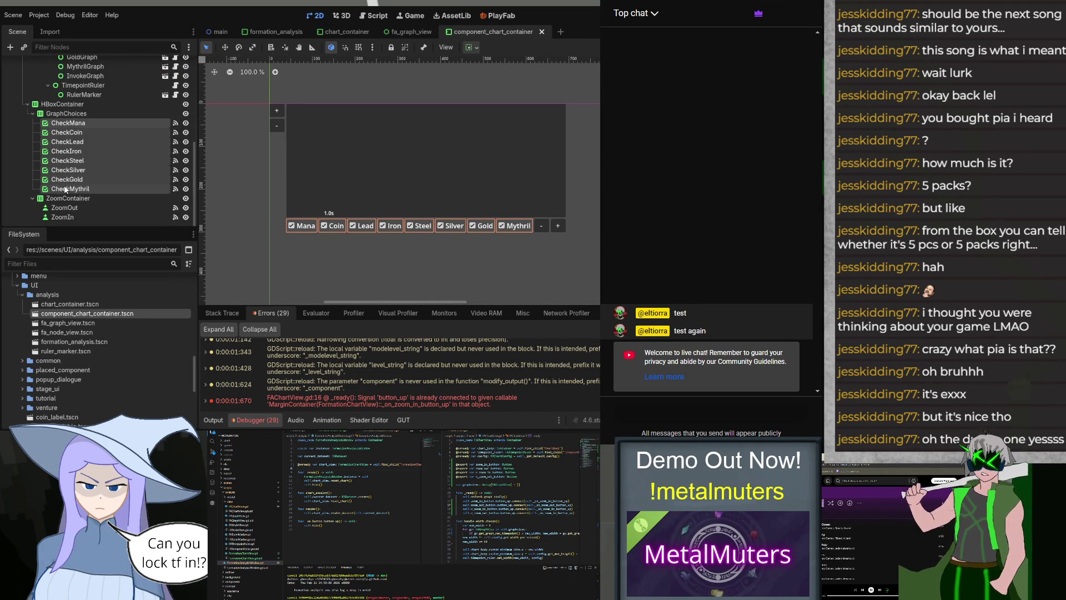
key("Delete")
Rename the root node to ComponentChartContainer and save the scene
scroll(136, 175, "up", 5)
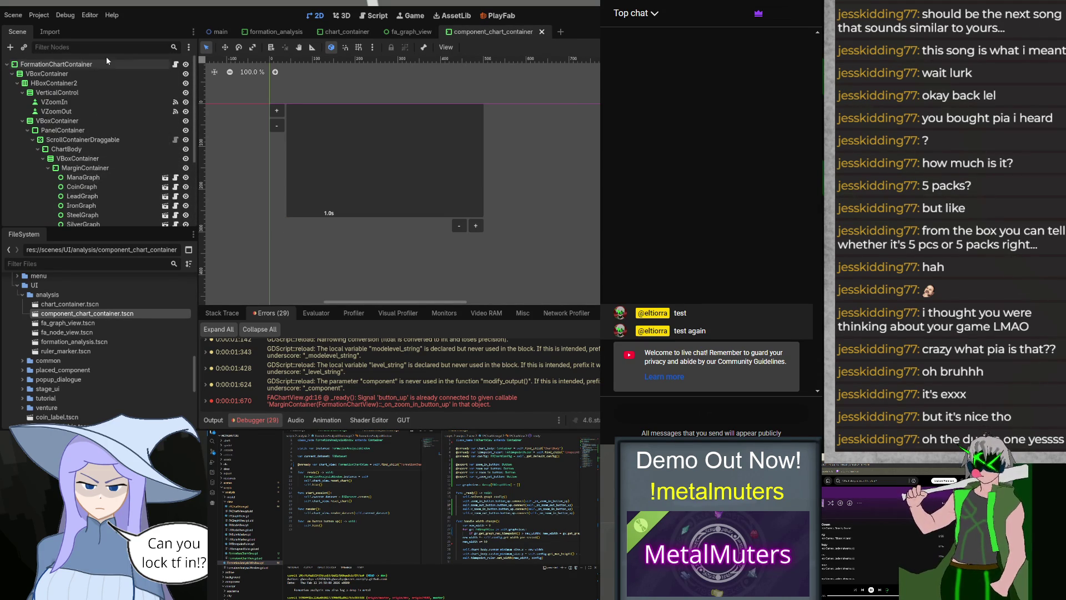
left_click(106, 63)
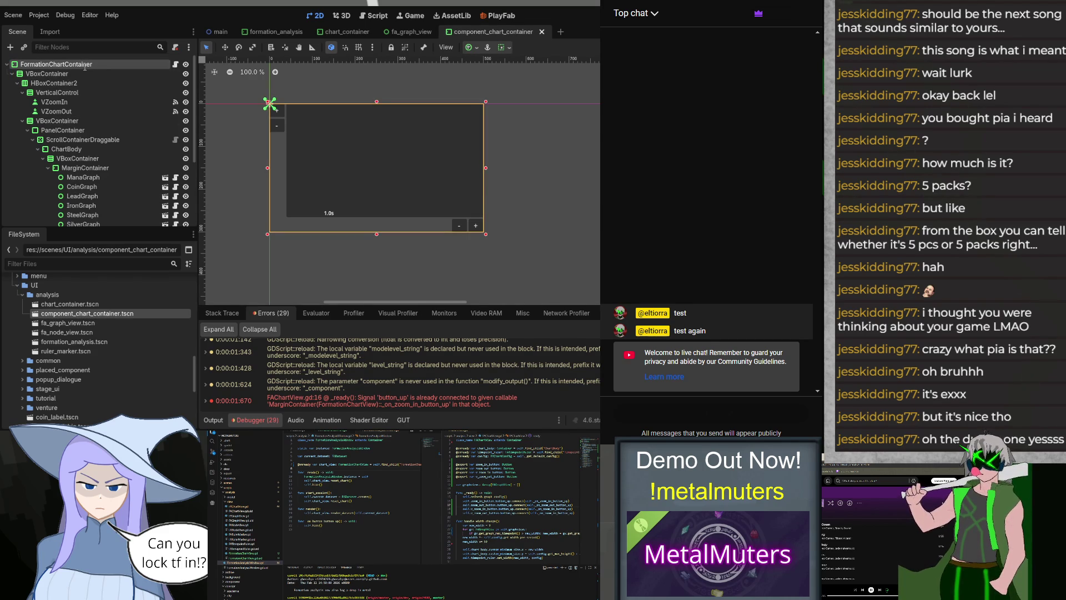
type("ComponentChartContainer")
key("Return")
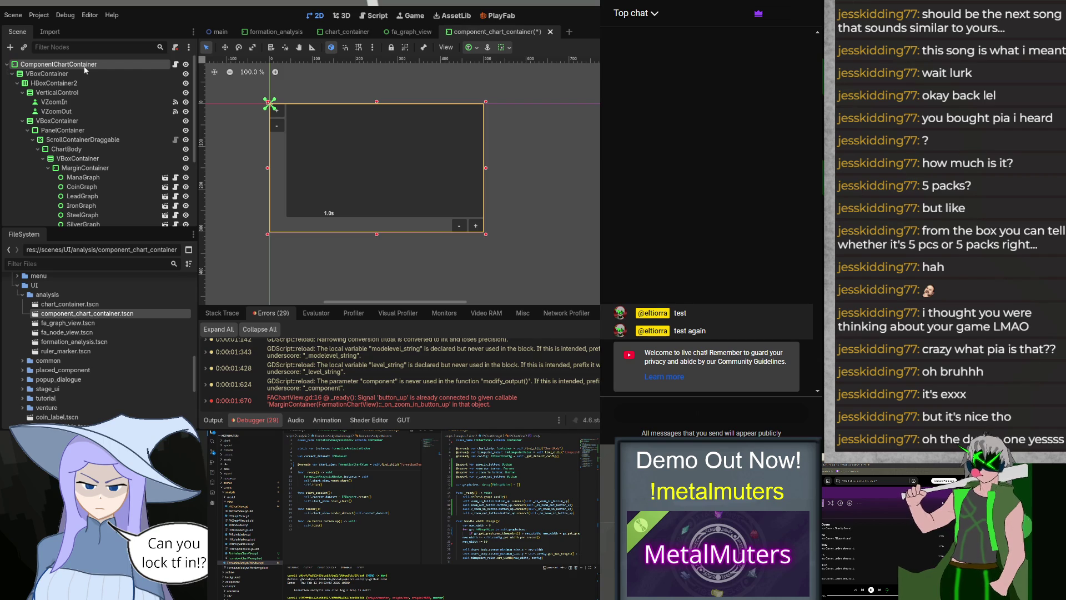
key("ctrl+s")
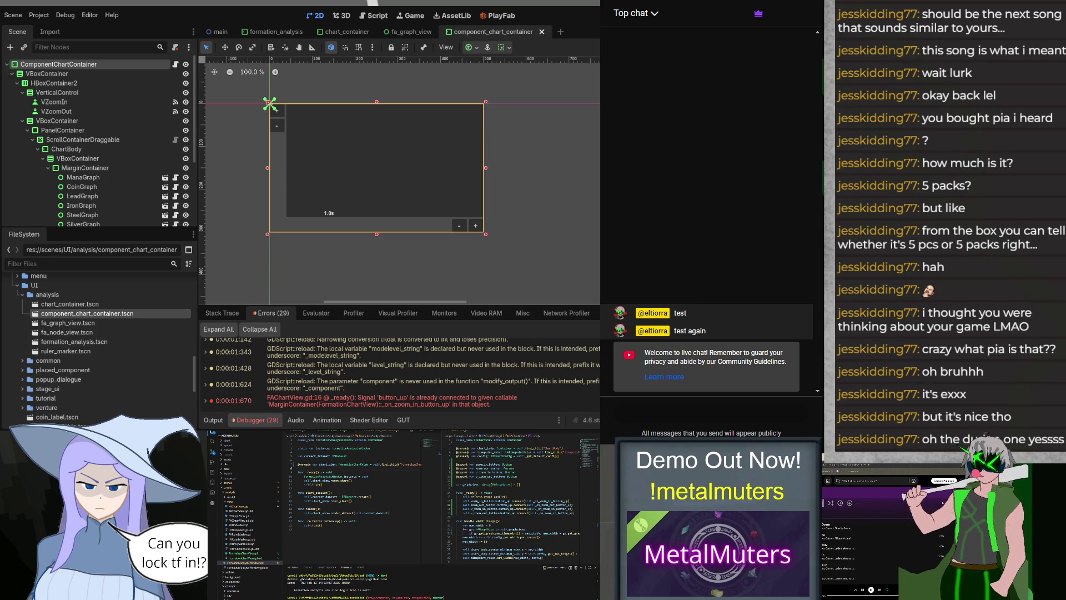
scroll(100, 144, "down", 3)
Delete the graph nodes from CoinGraph through InvokeGraph
left_click(82, 126)
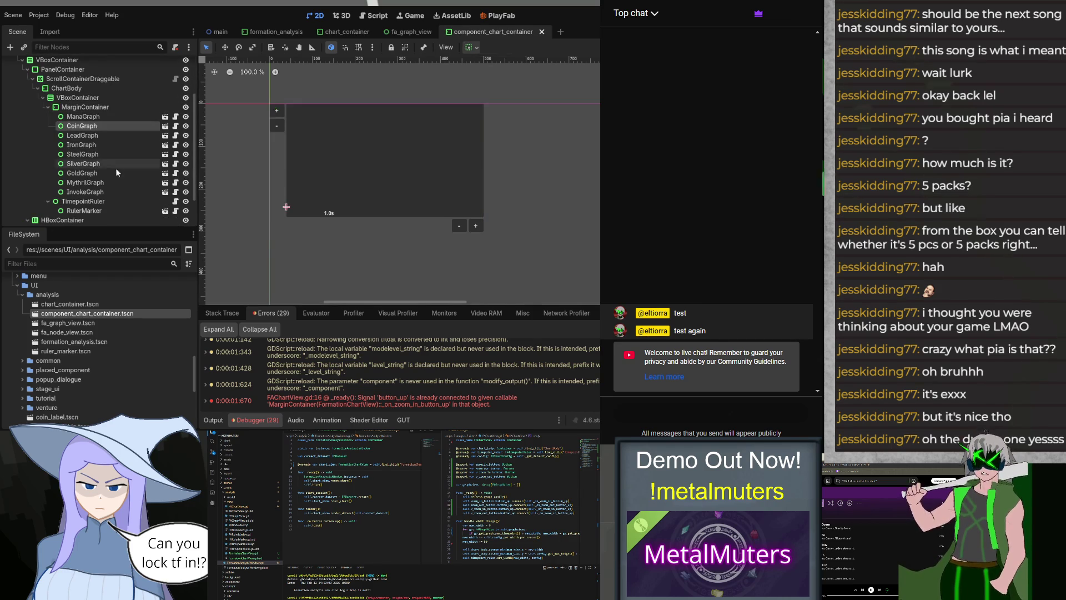
left_click(109, 193, "shift")
key("Delete")
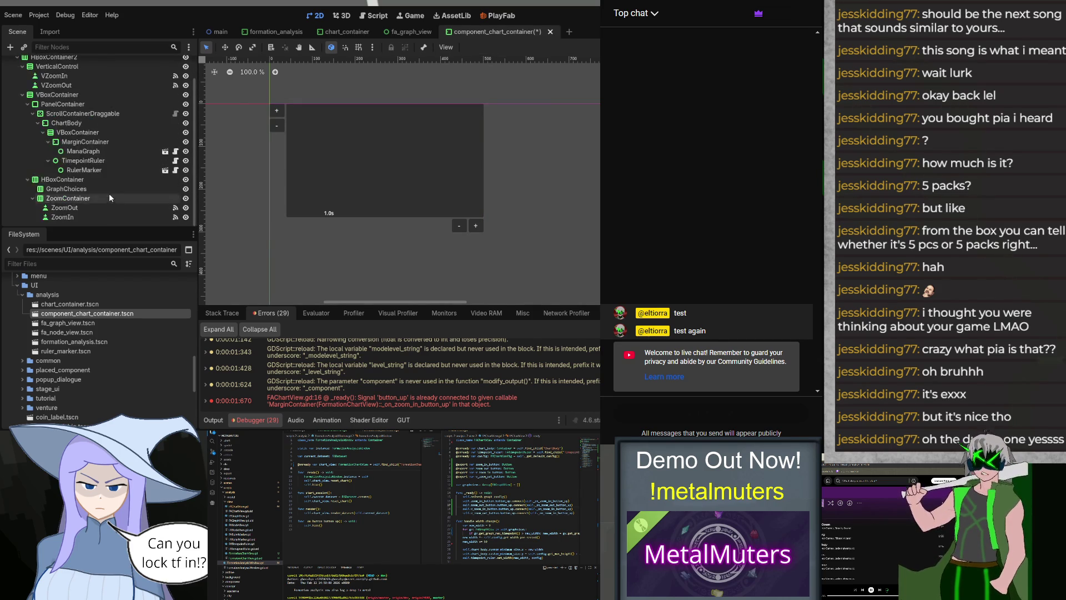
Rename ManaGraph to ChargeTimeGraph and save the scene
left_click(109, 153)
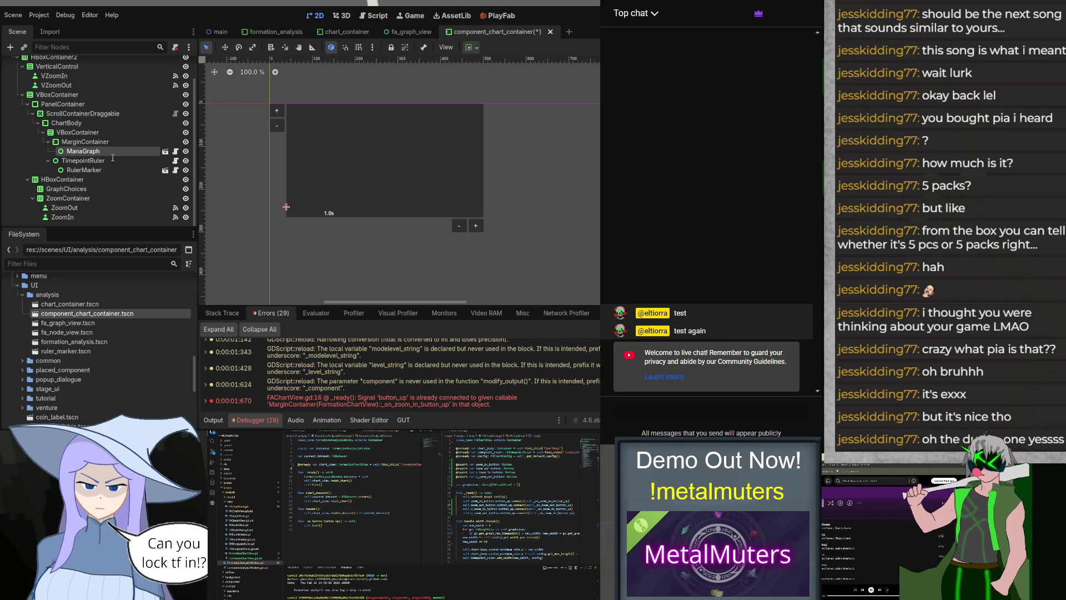
type("ChargeTimeGraph")
key("Return")
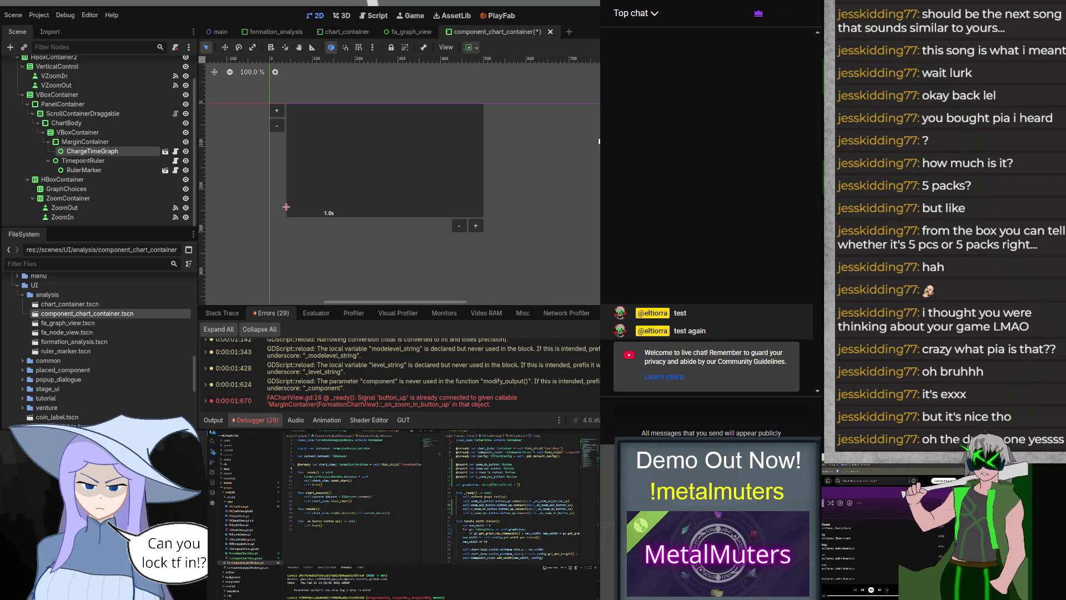
key("ctrl+s")
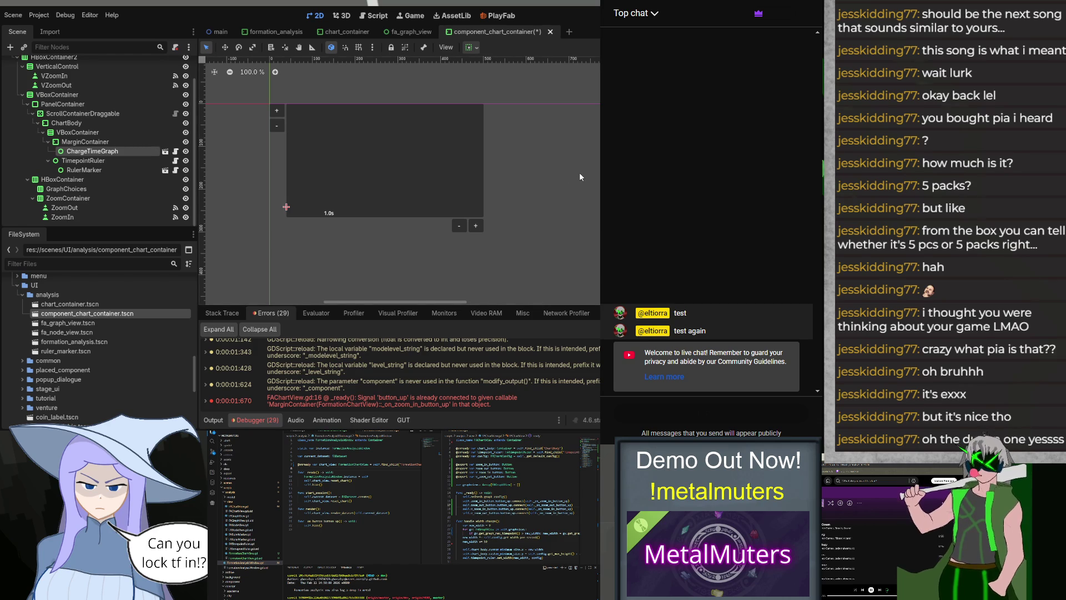
left_click(540, 183)
key("ctrl+s")
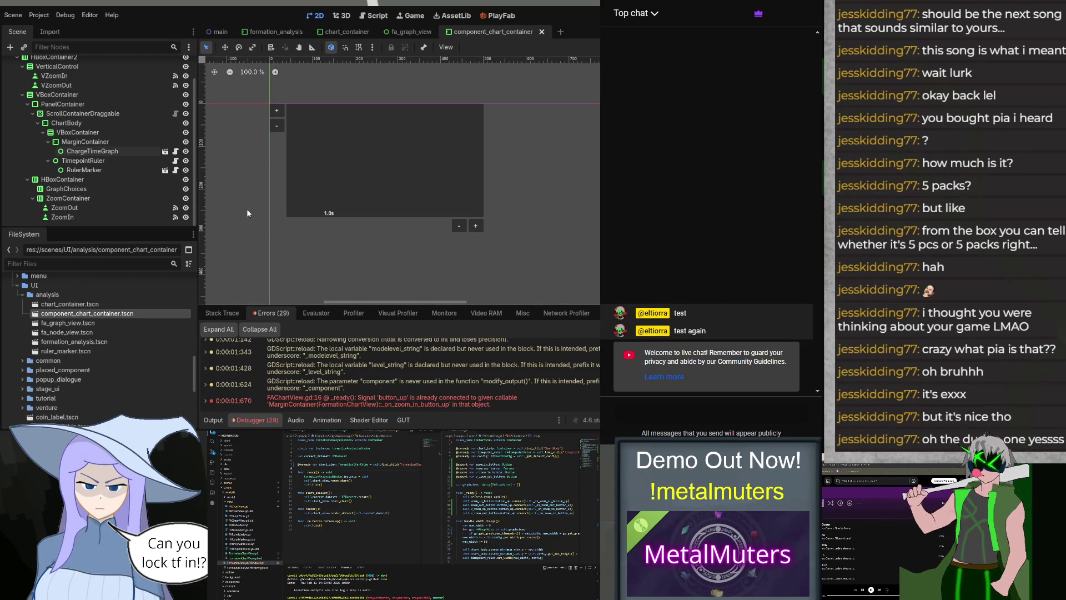
left_click(133, 153)
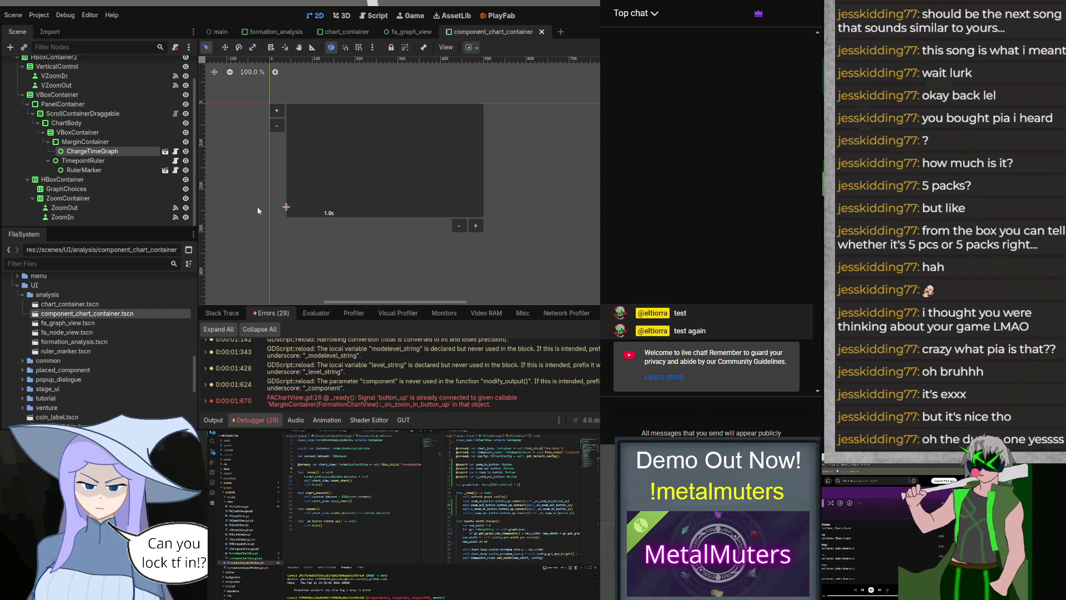
left_click(82, 191)
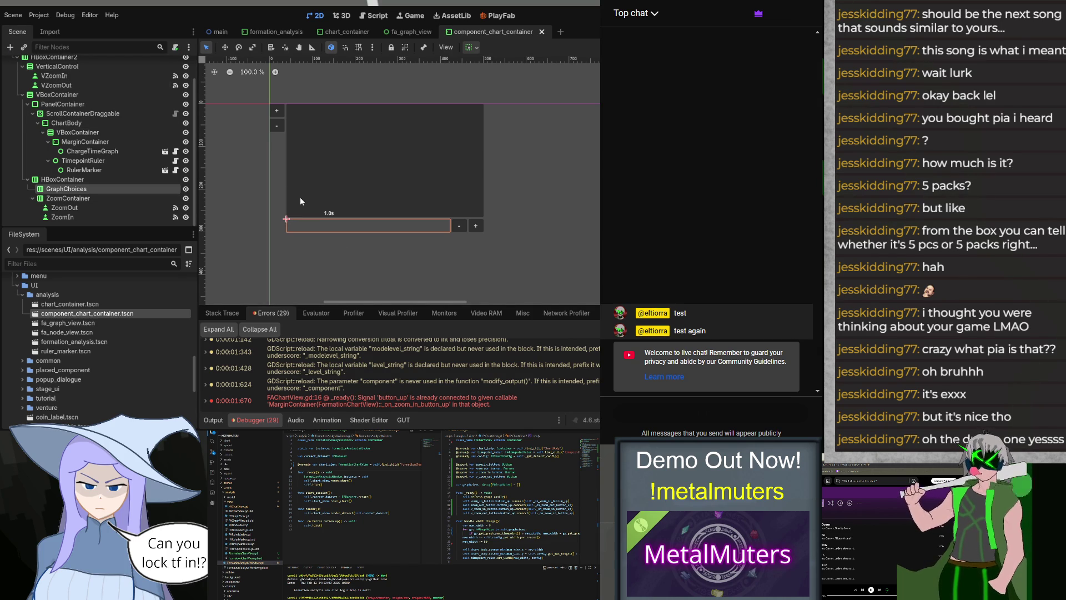
Add an 'X Coord:' label to GraphChoices, plus a copy relabelled 'Y Coord:', saving the scene
key("ctrl+v")
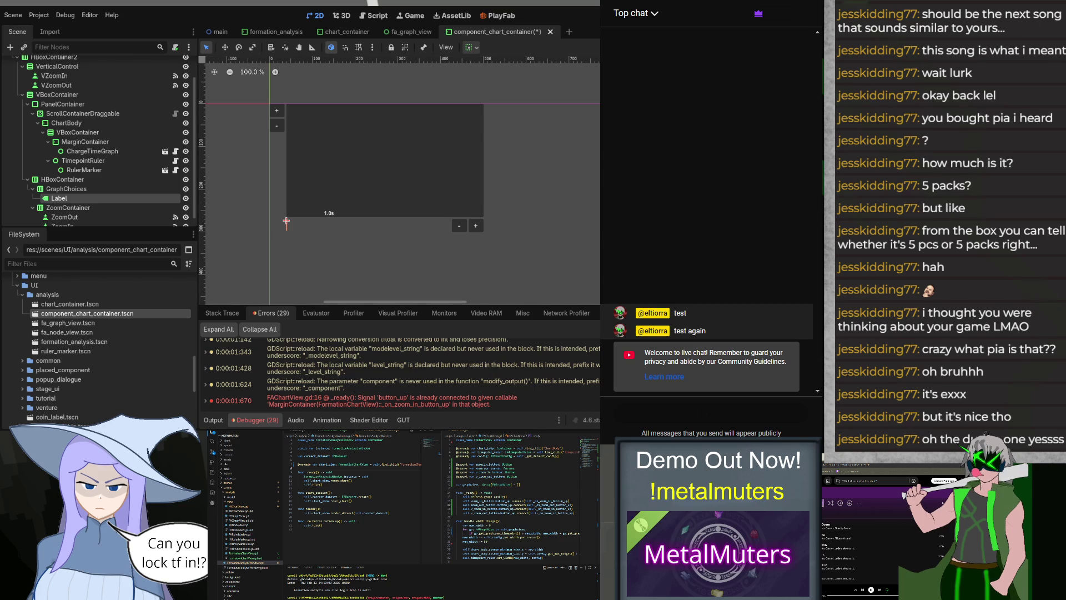
type("Coord:")
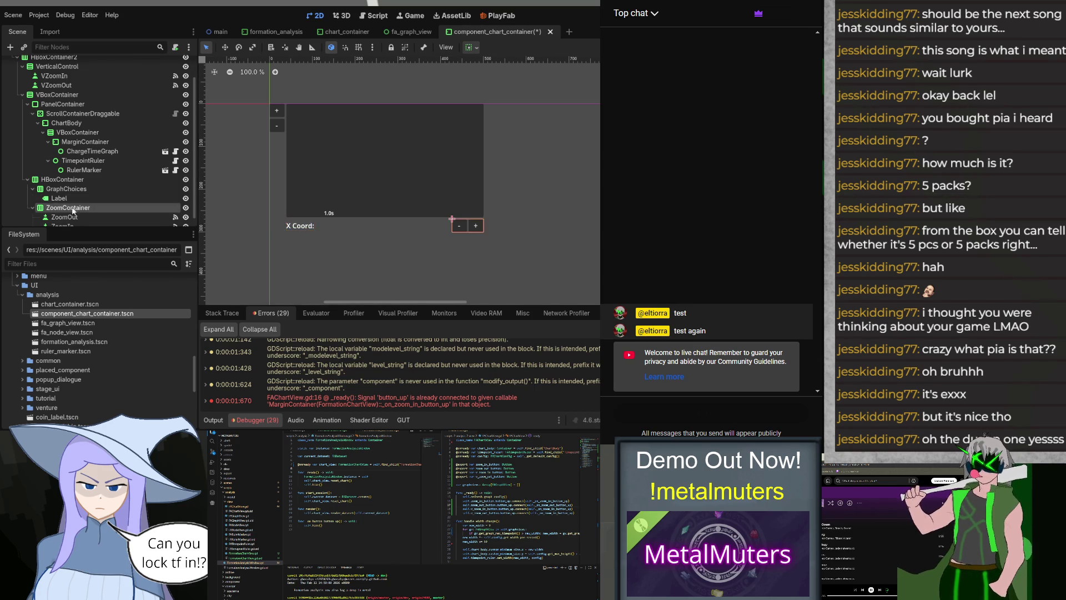
left_click(78, 191)
key("ctrl+v")
key("ctrl+s")
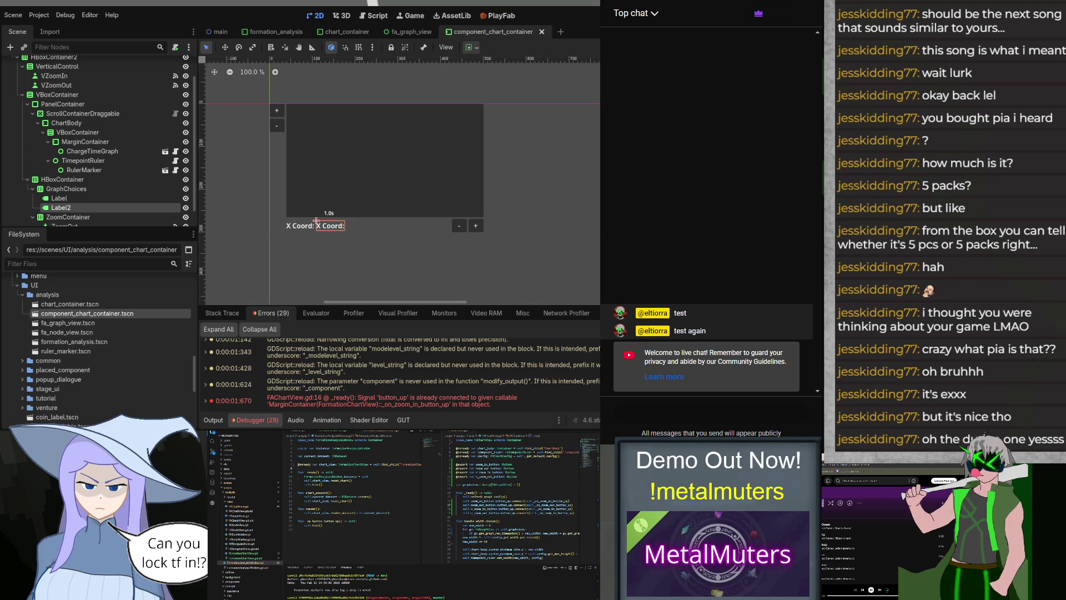
key("BackSpace")
type("Y")
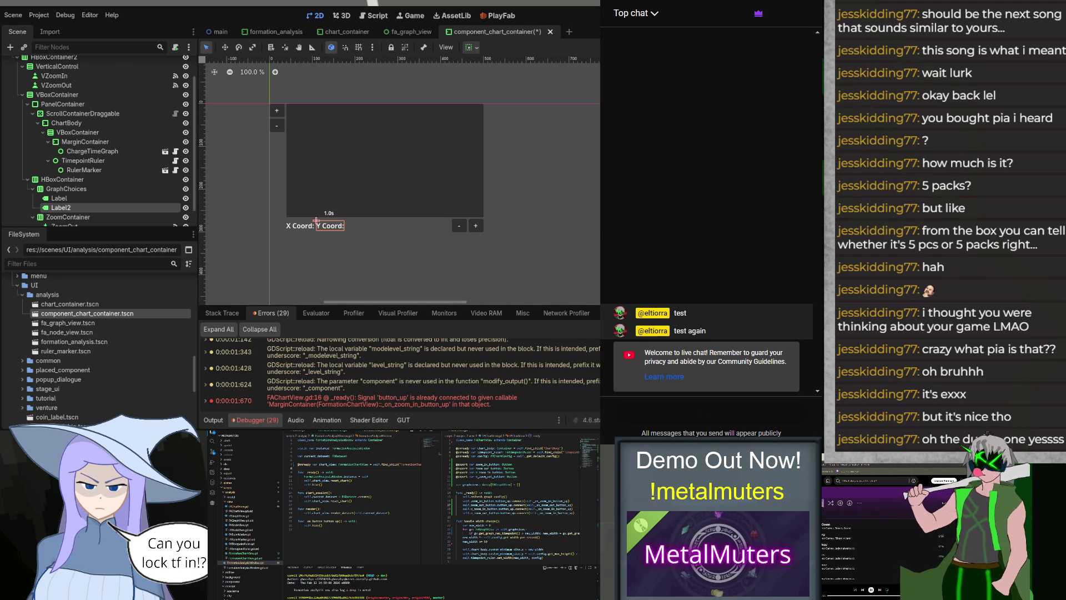
key("ctrl+s")
Add a YCoordDropDown dropdown, place a dropdown after the X Coord: label, and save
left_click(98, 188)
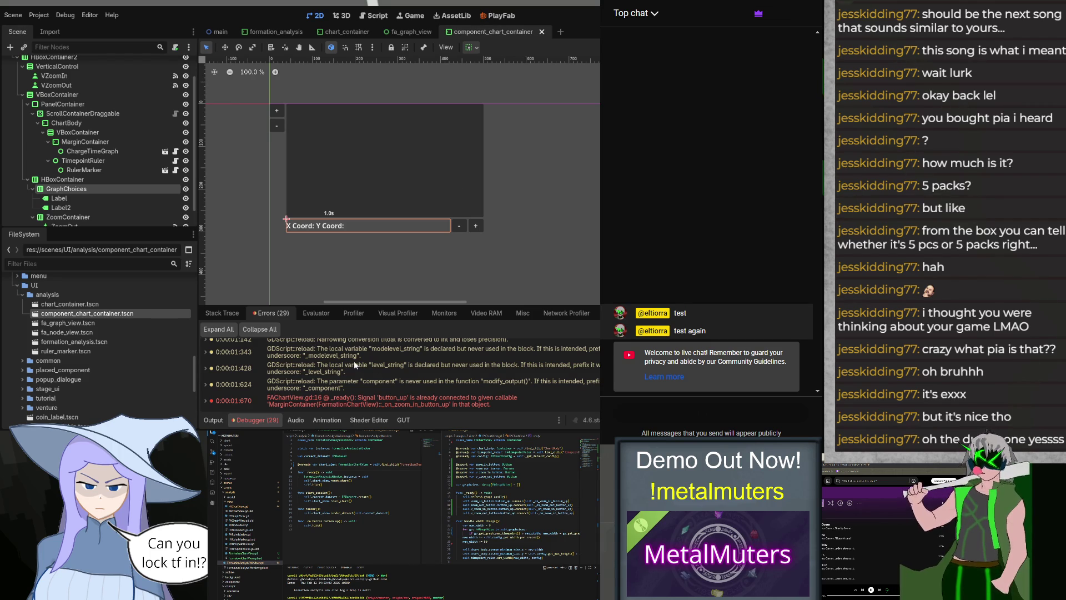
key("ctrl+v")
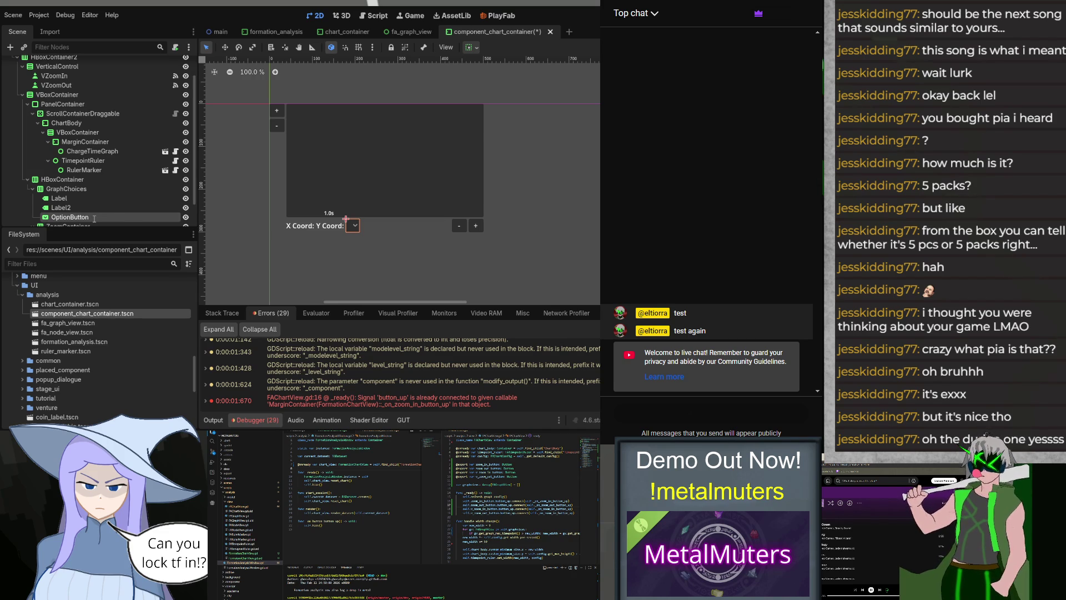
type("YCoordDropDown")
key("Return")
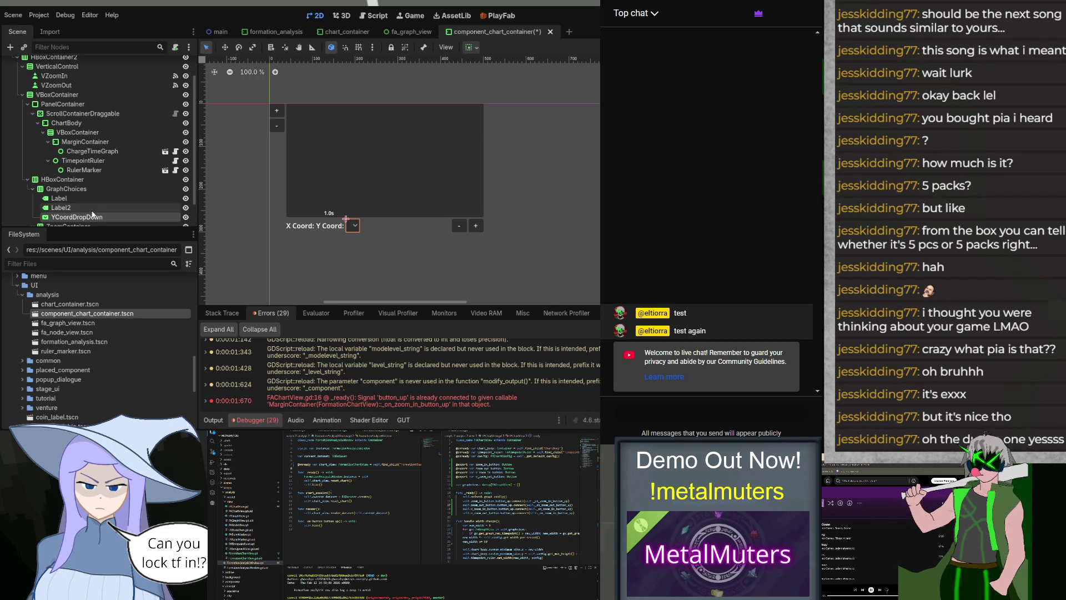
left_click_drag(74, 221, 79, 196)
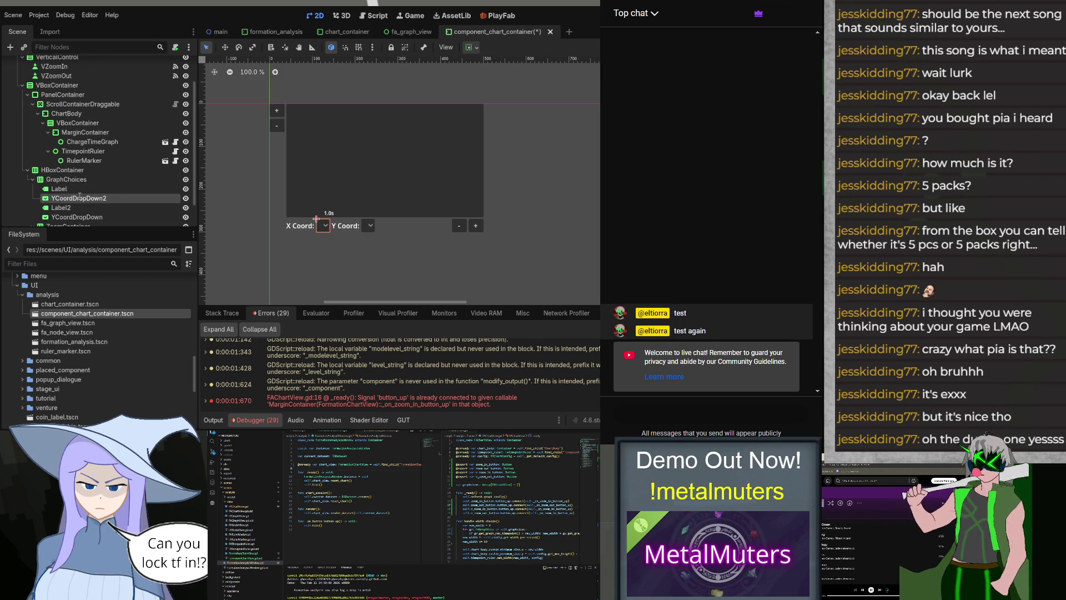
key("ctrl+s")
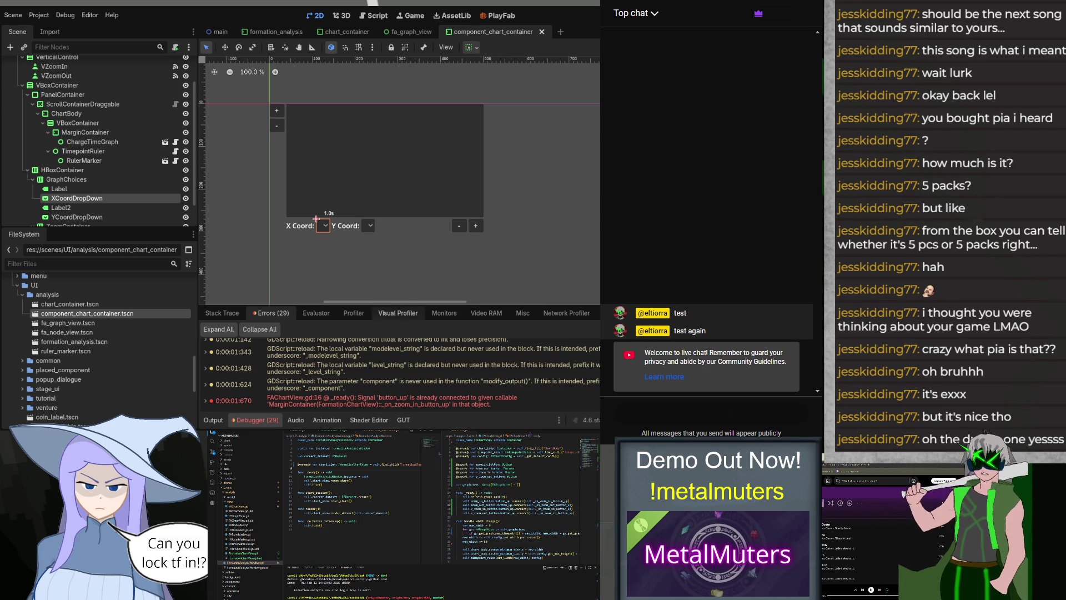
Create the new ComponentNode.gd file, with FANode.gd and other scripts open for reference
left_click(230, 496)
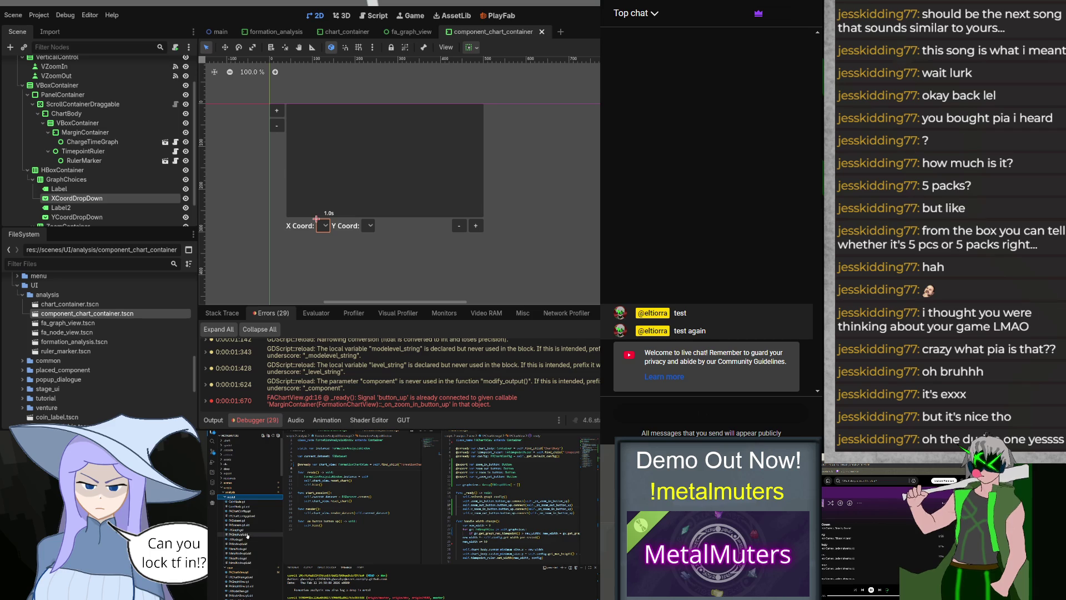
left_click(249, 539)
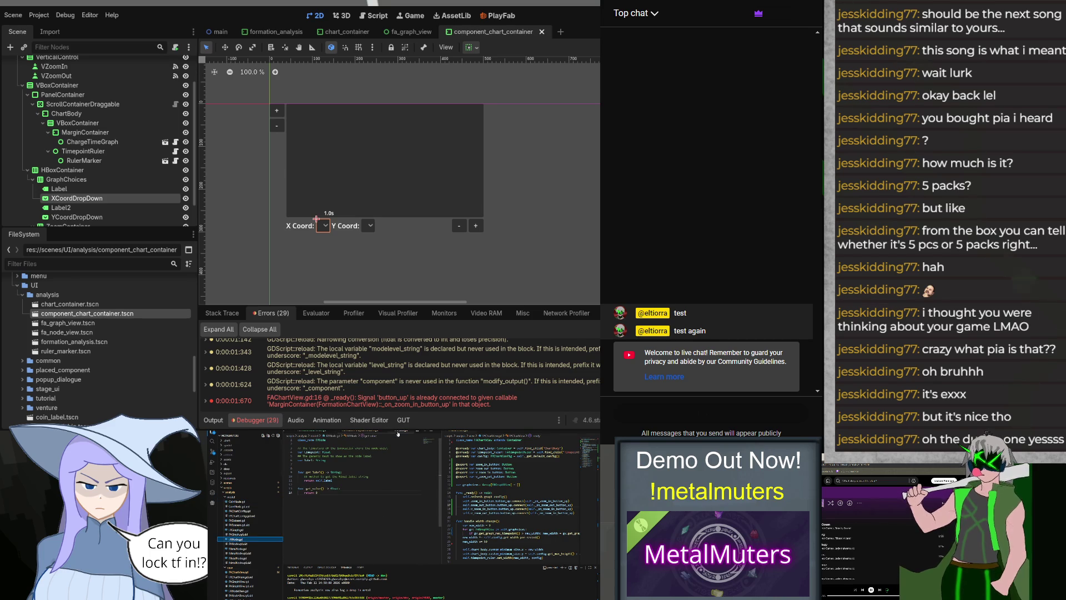
left_click(244, 571)
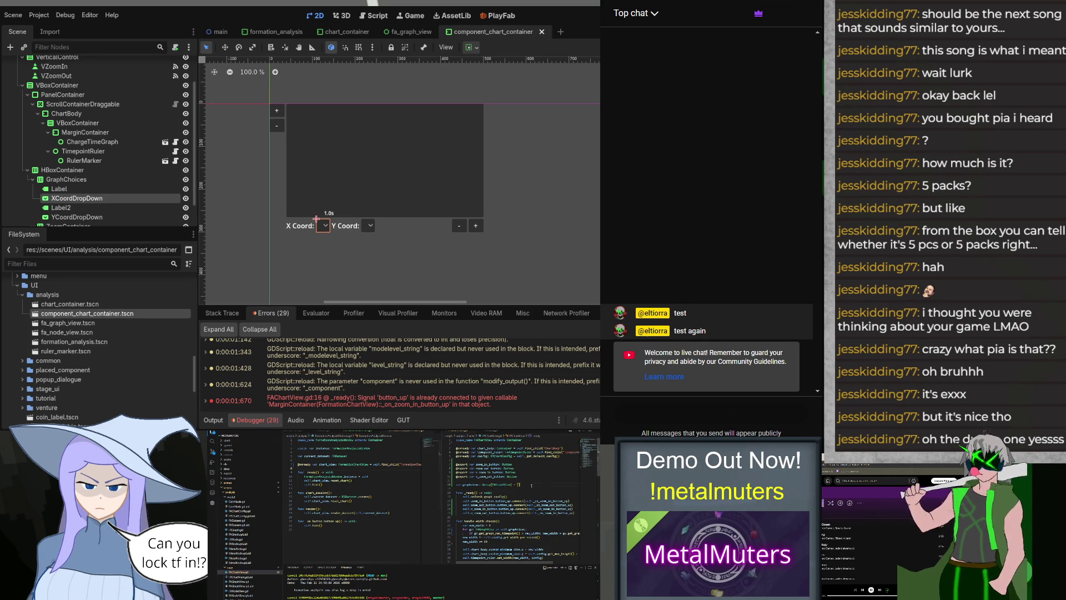
left_click(493, 435)
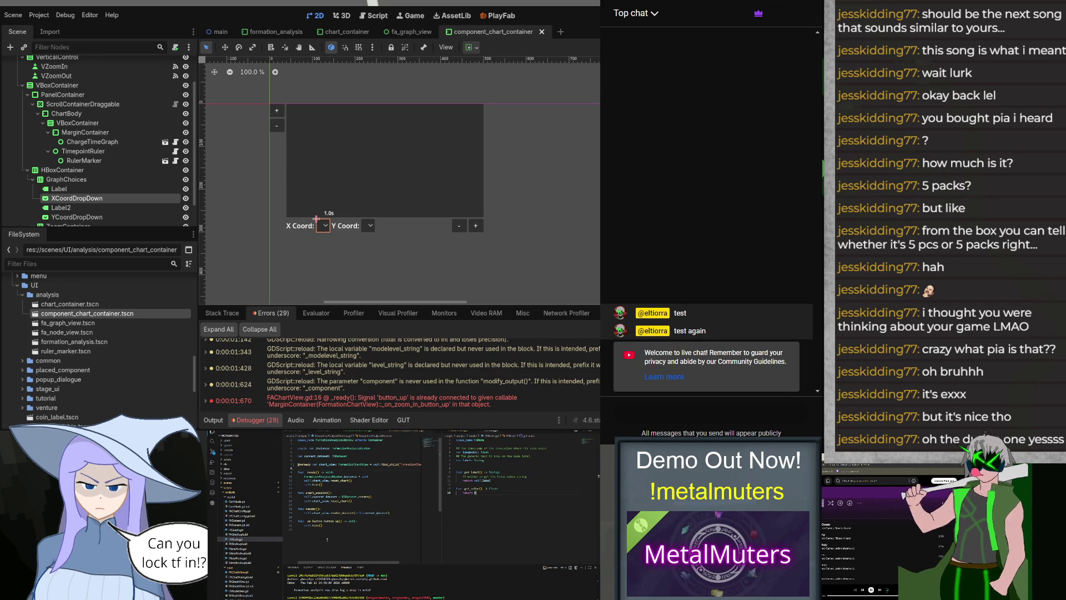
left_click(263, 435)
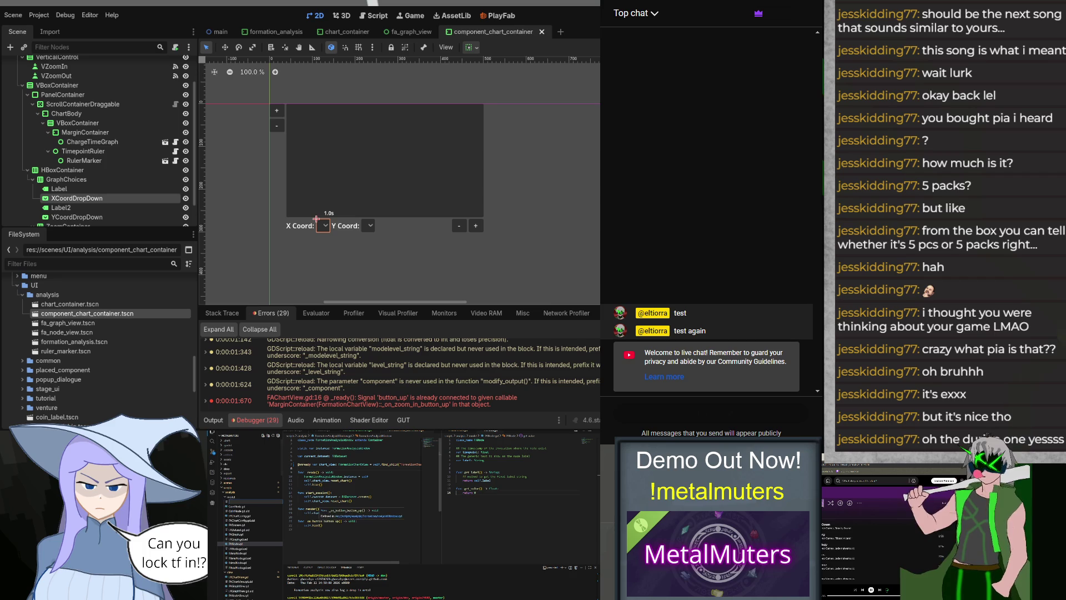
type("mponentChart")
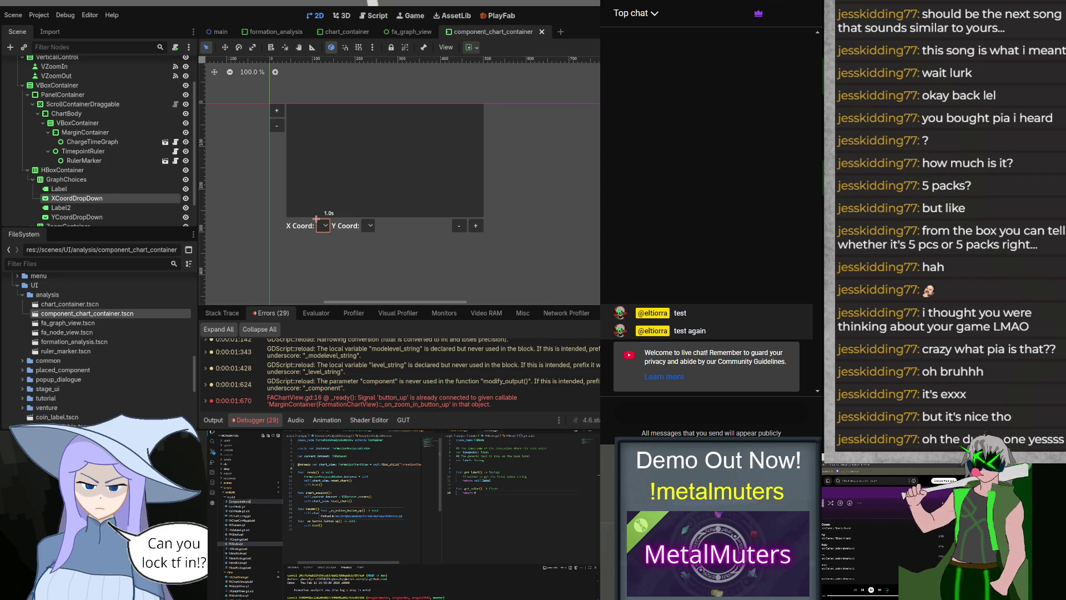
key("Return")
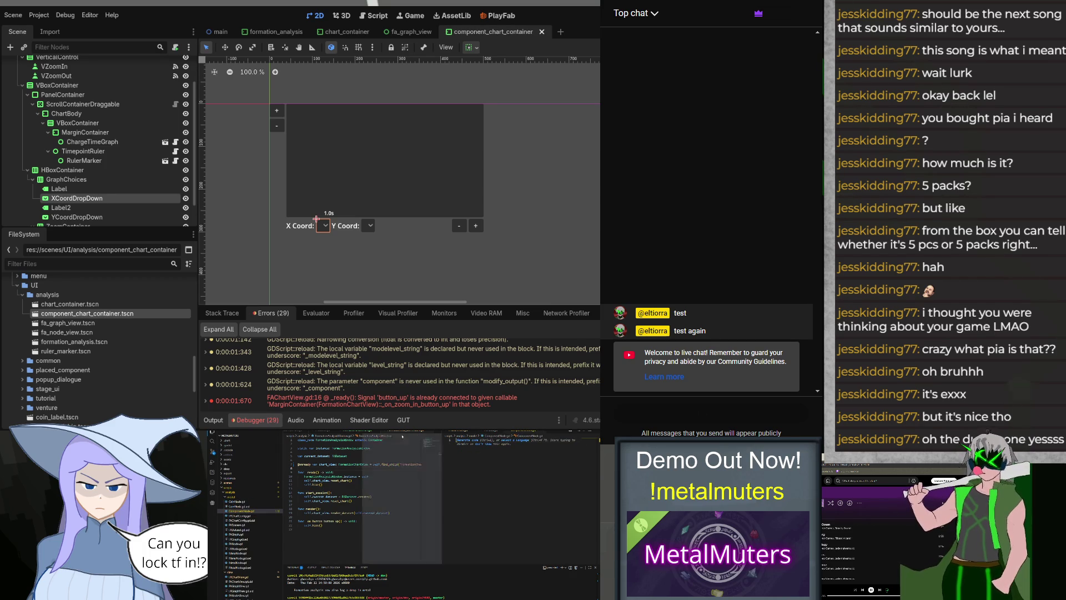
left_click(233, 562)
left_click(239, 544)
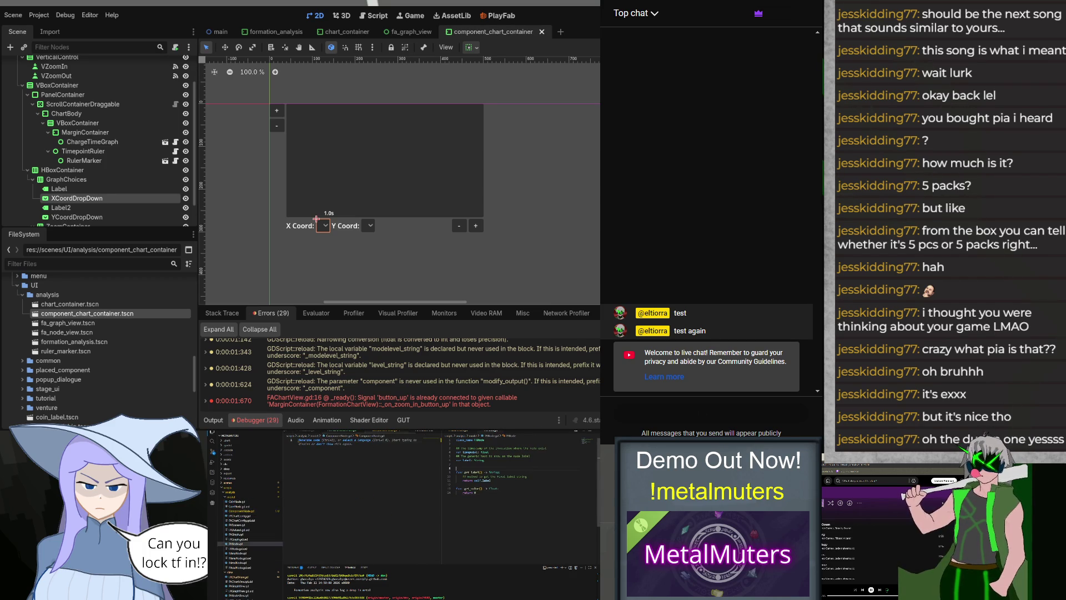
left_click(385, 465)
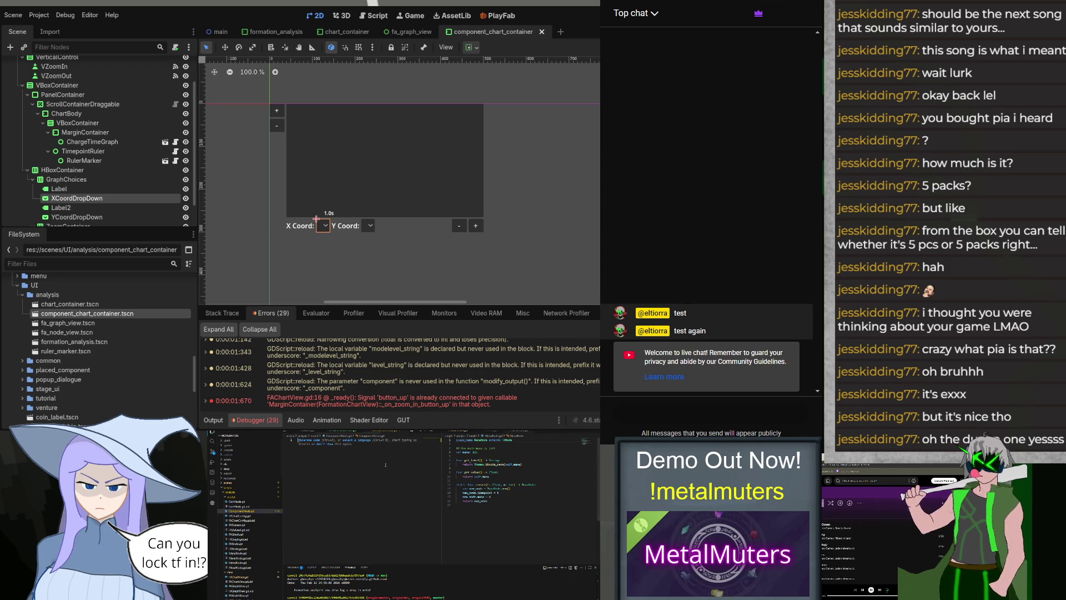
Declare 'class_name ComponentNode extends FANode' with a 'var prefab: ComponentProto' variable
type("class_n")
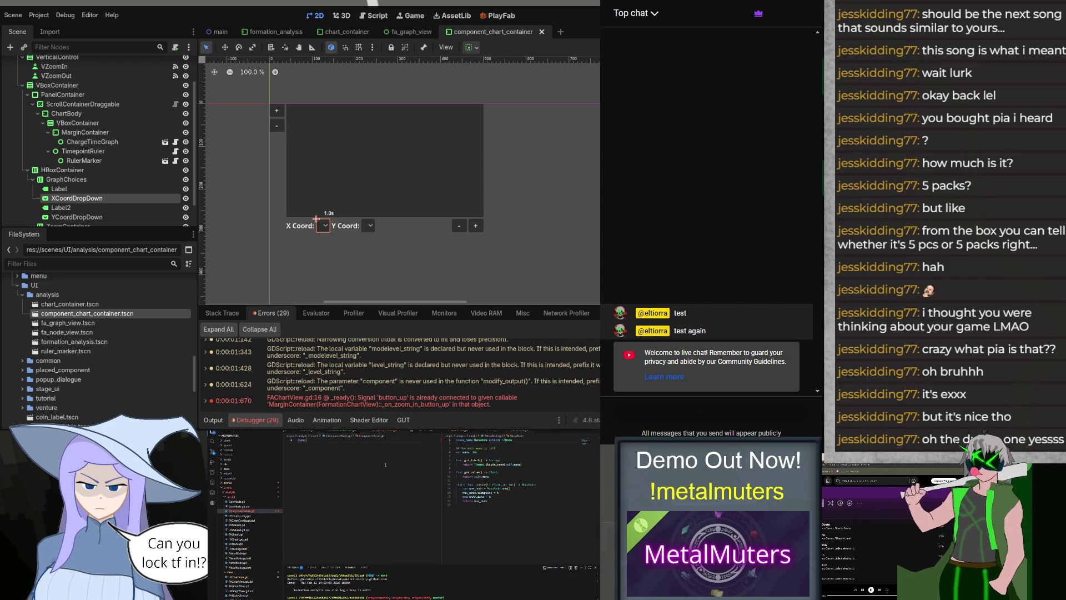
key("Tab")
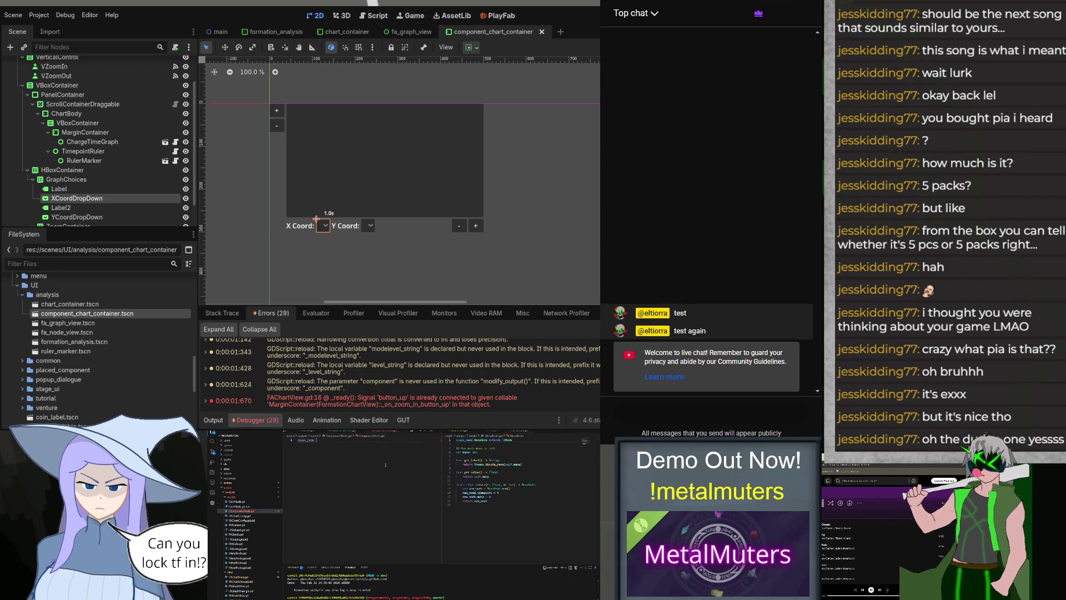
type("ComponentNode")
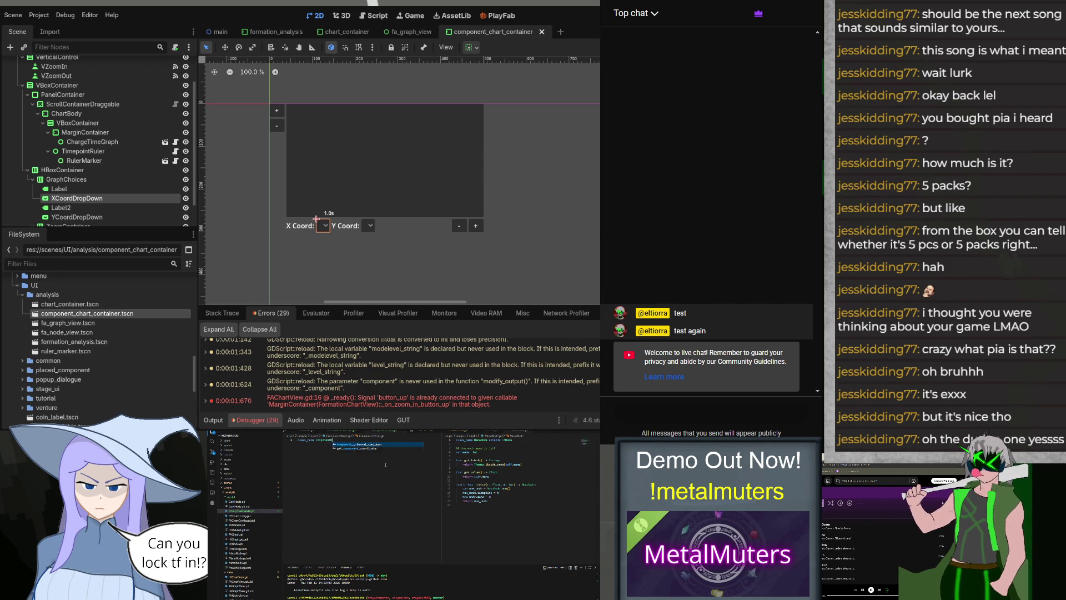
type(" extends FA")
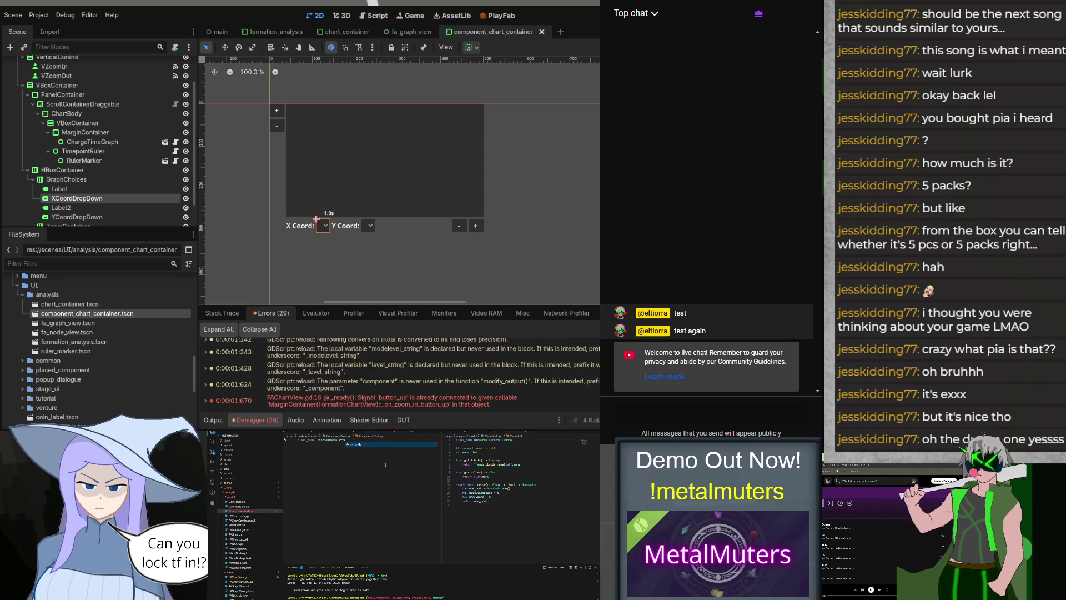
key("Tab")
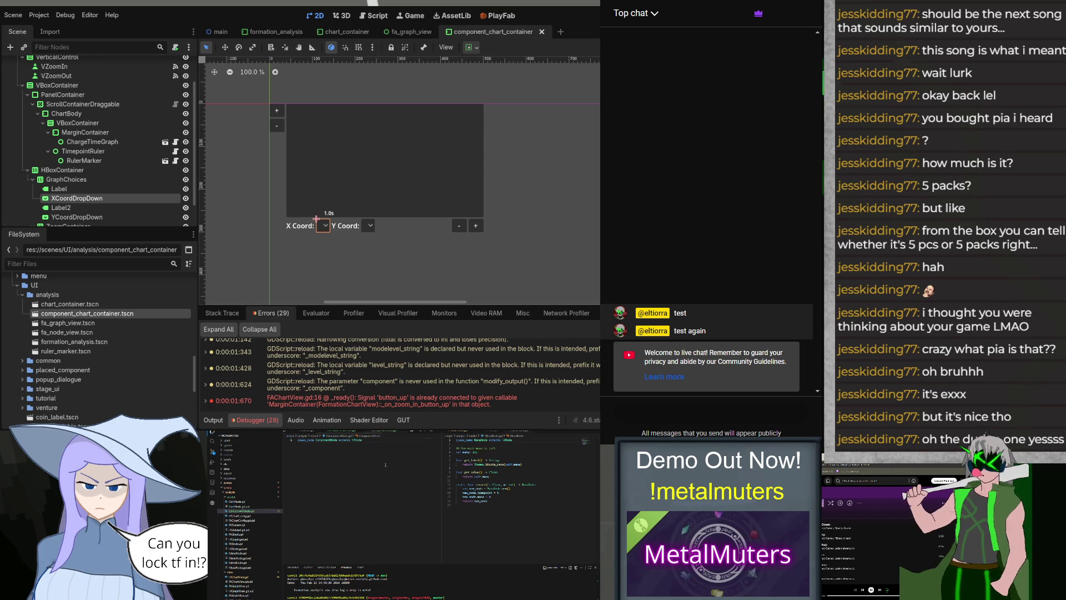
key("Return")
key("Return")
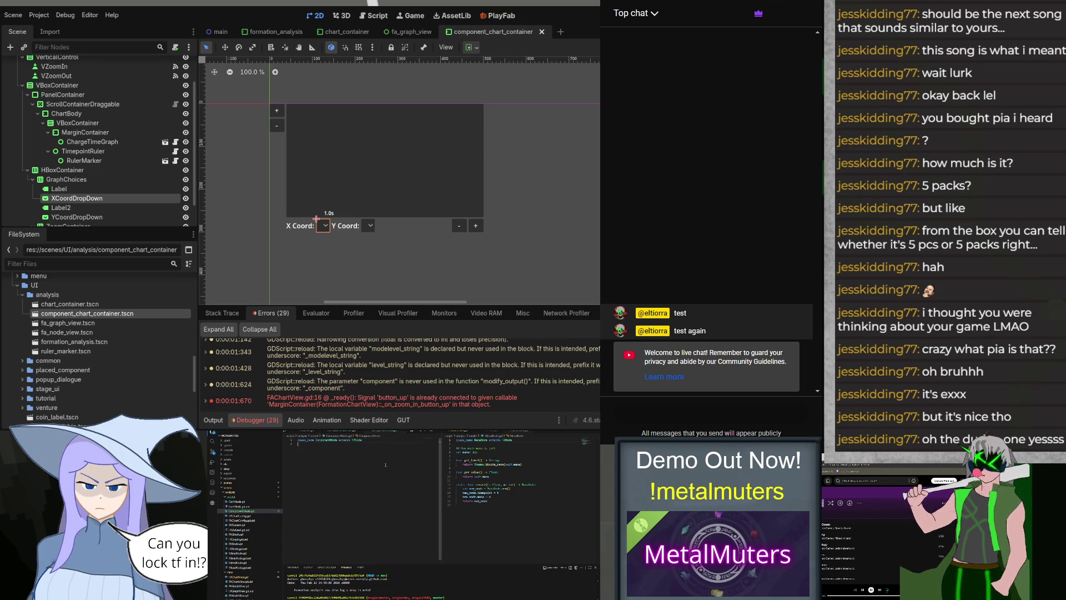
type("var componentP")
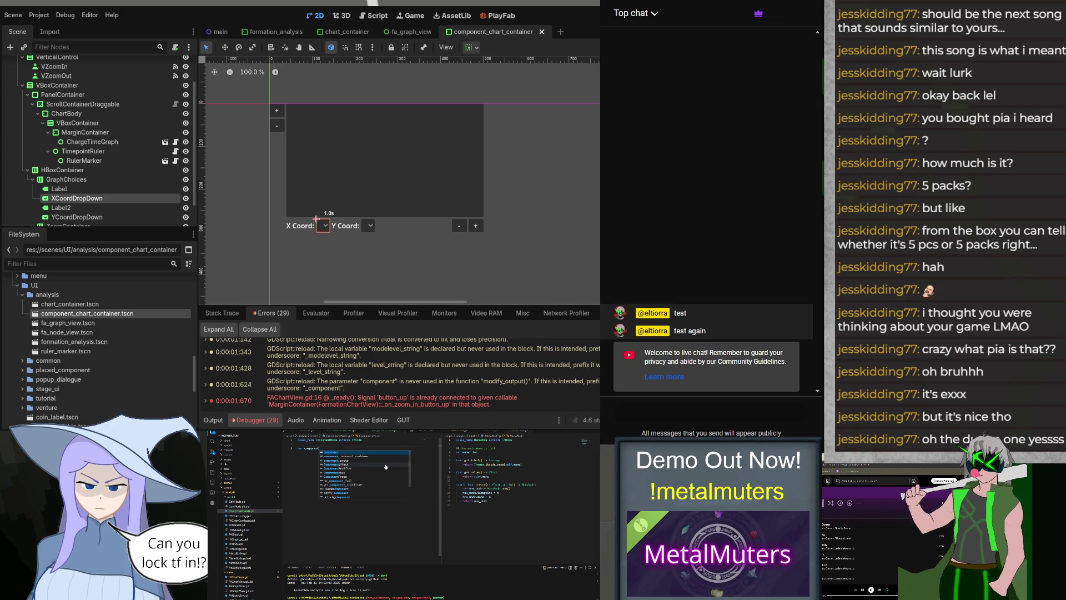
key("Down")
key("Return")
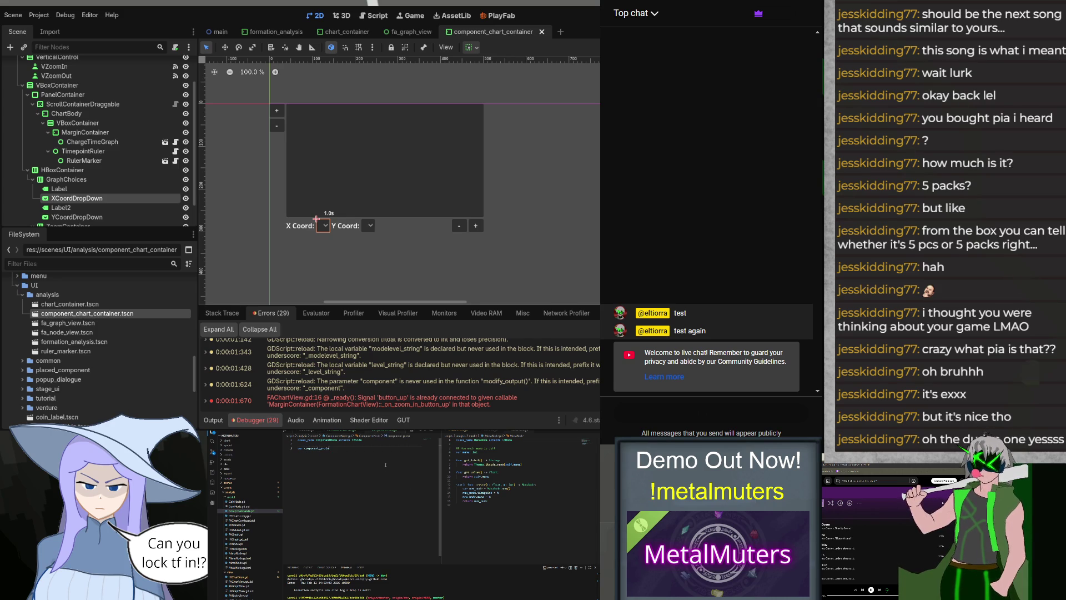
key("BackSpace")
key("BackSpace")
key("BackSpace")
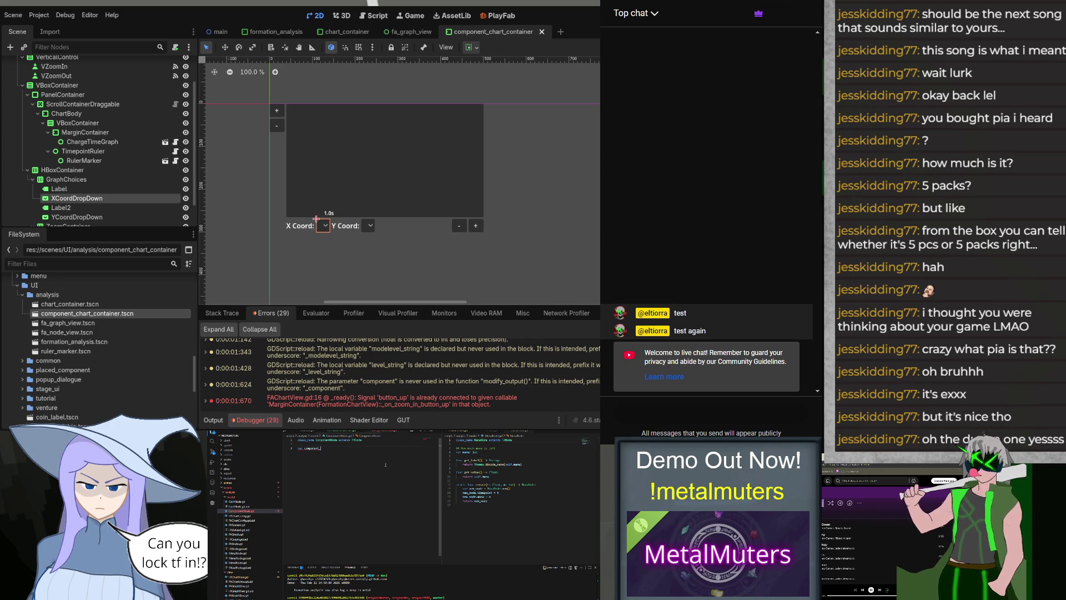
key("BackSpace")
type("prefab: Com")
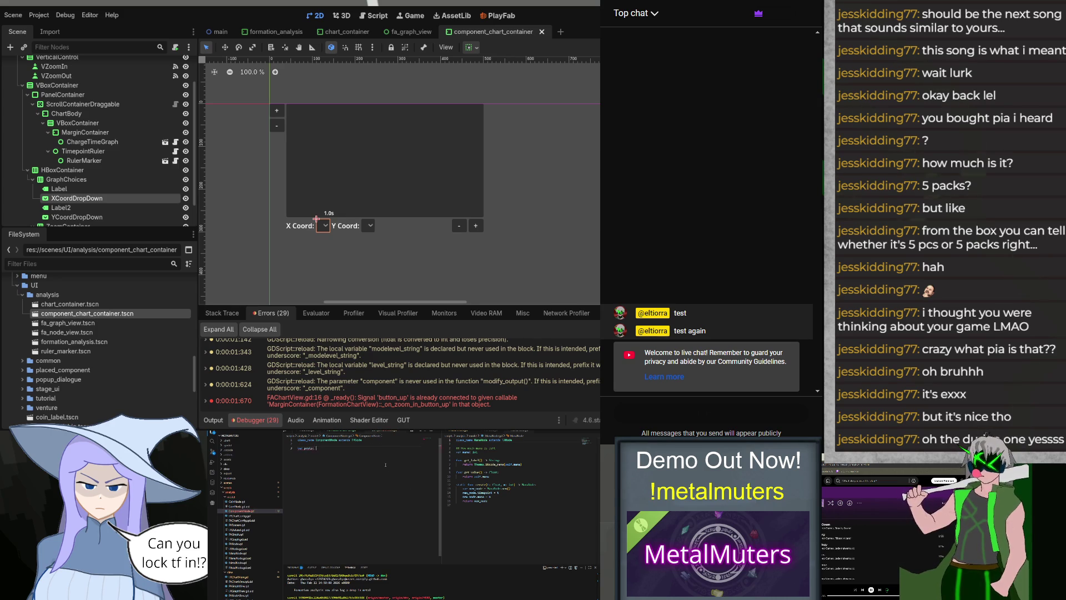
type("ponentProto")
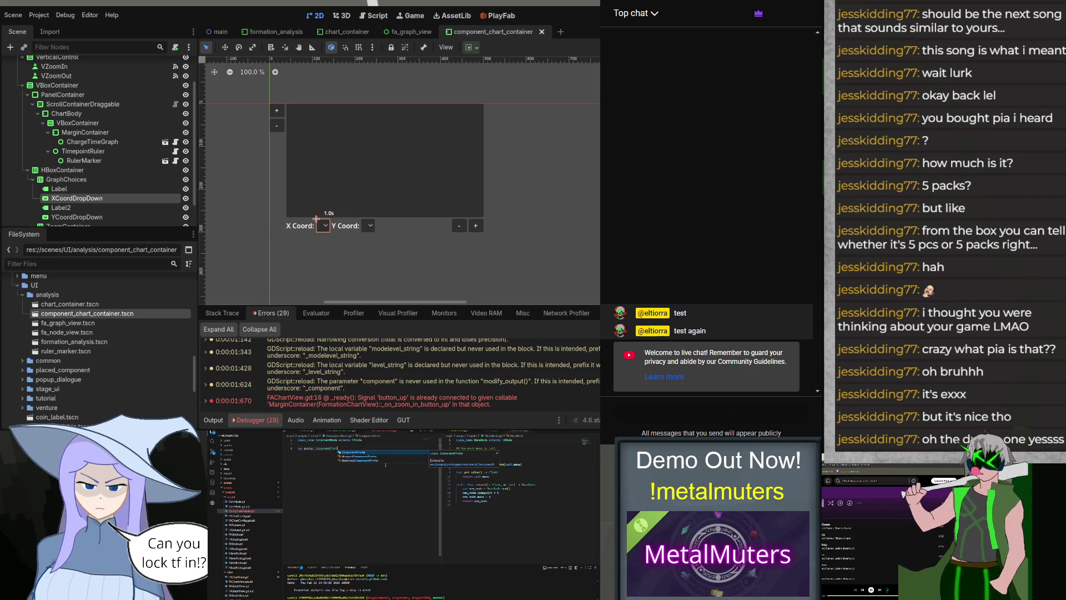
key("Return")
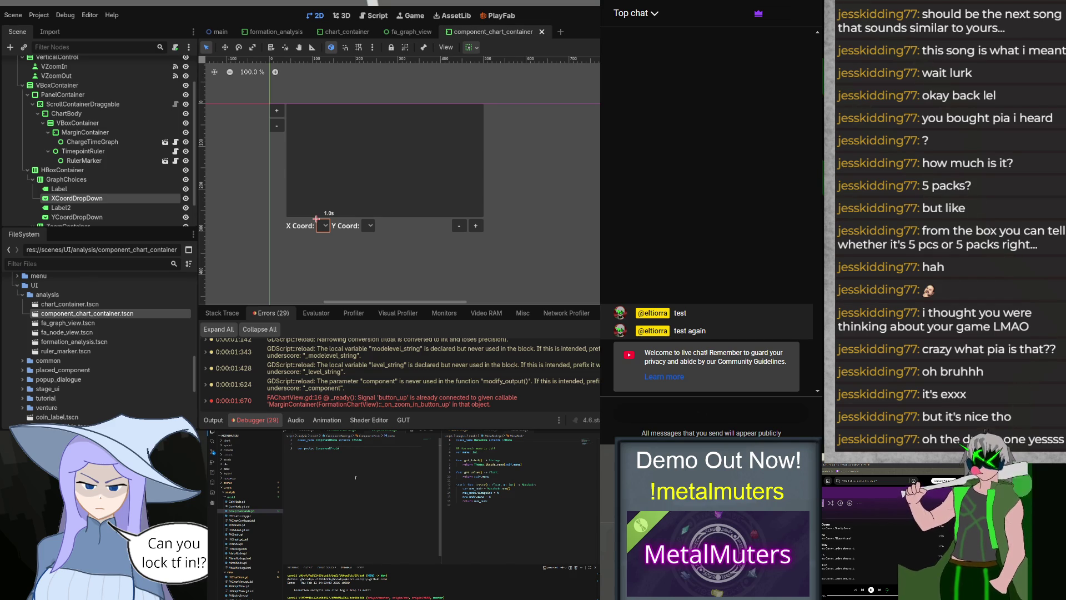
Add 'func get_label() -> String' returning self.name.duration
key("Return")
type("func get_label() -> String:")
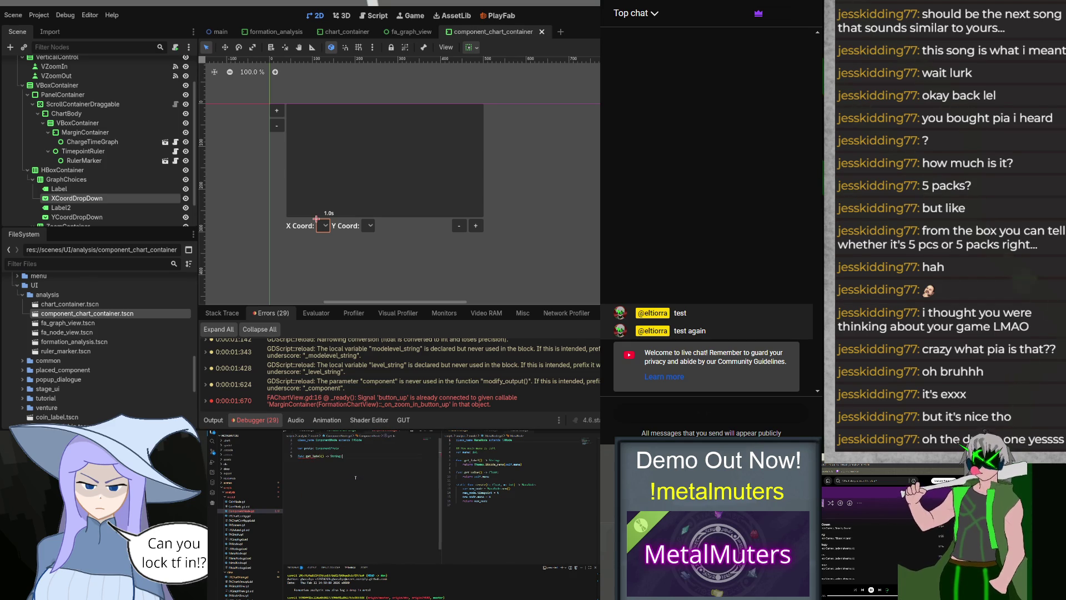
key("Return")
type("ret")
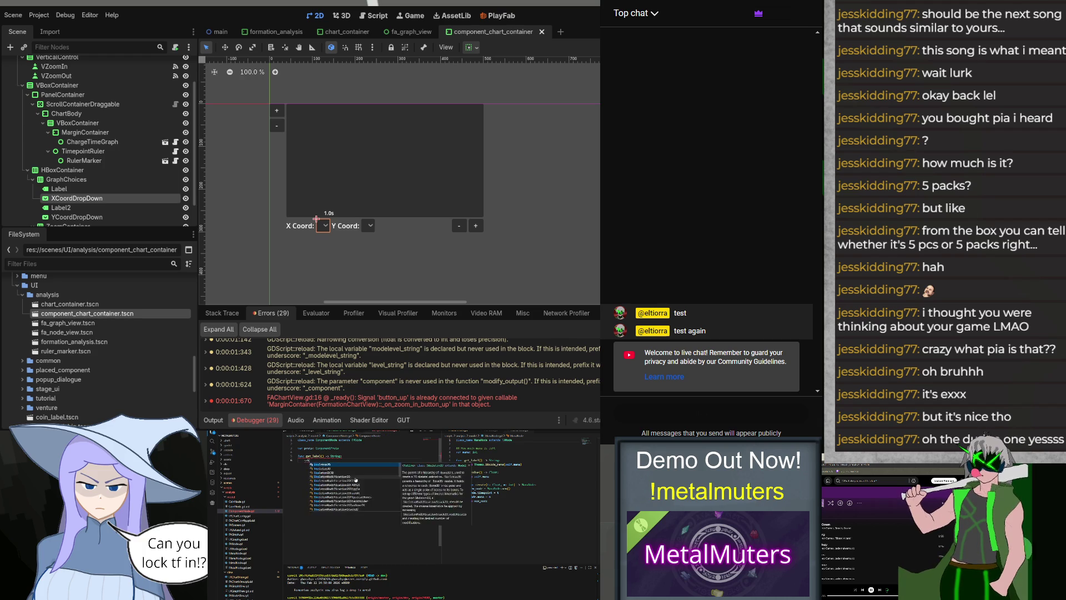
type("urn")
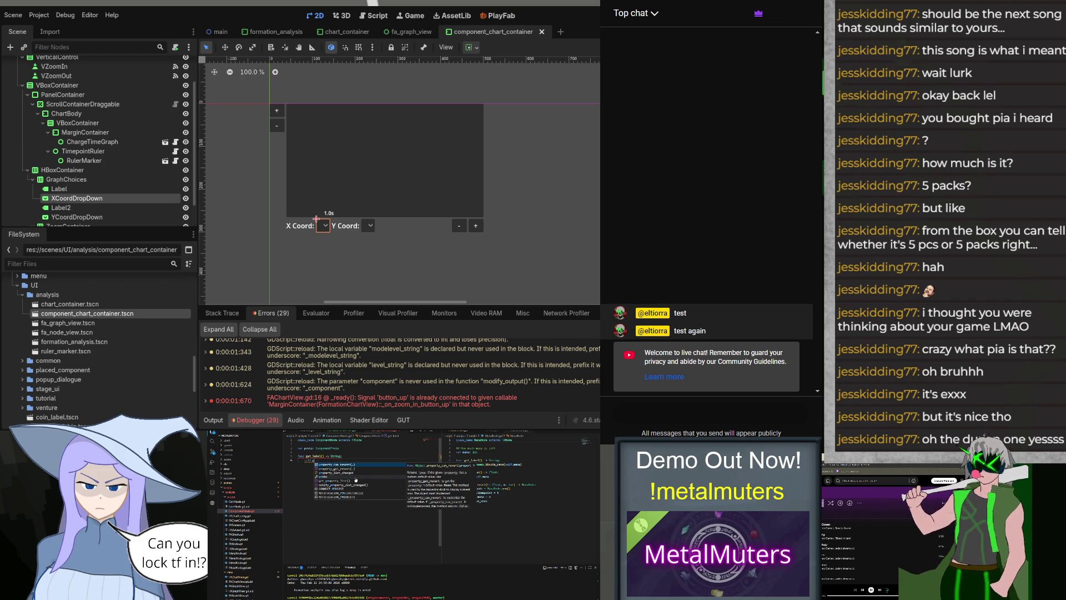
type(" self.name")
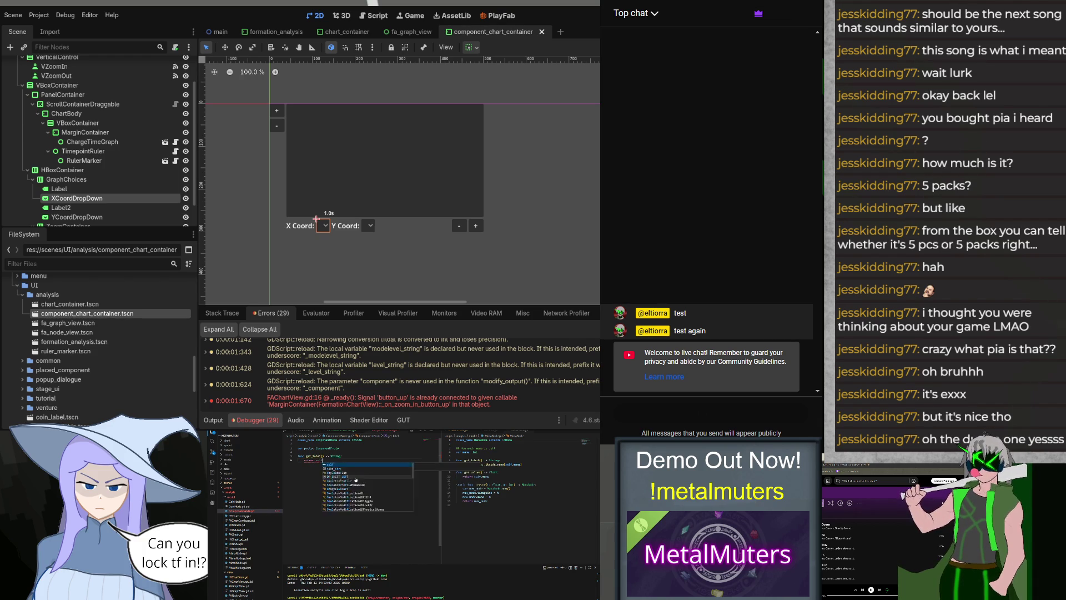
type(".duration")
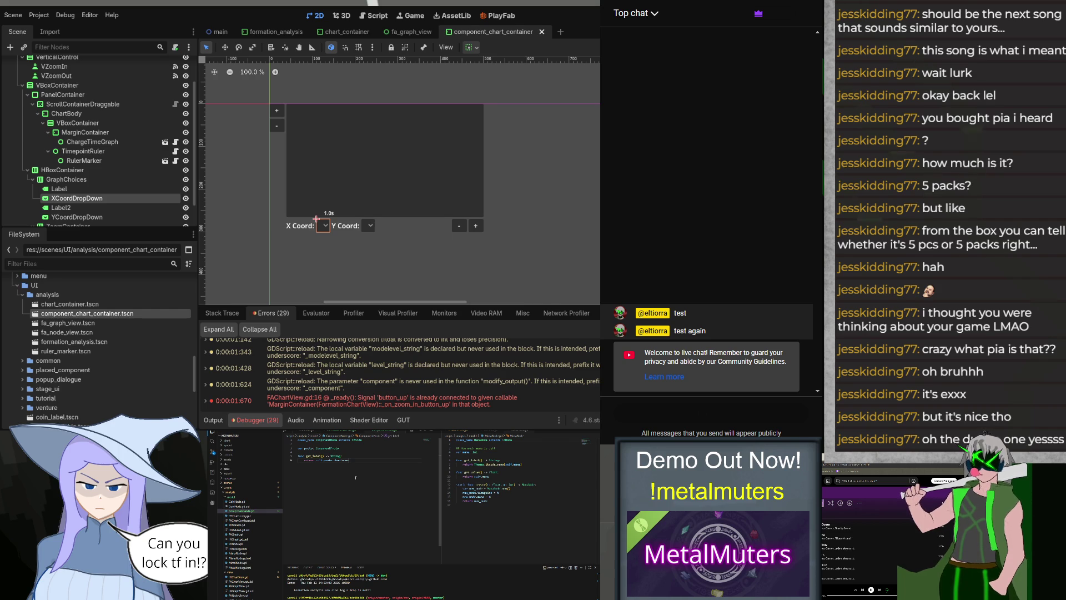
key("Return")
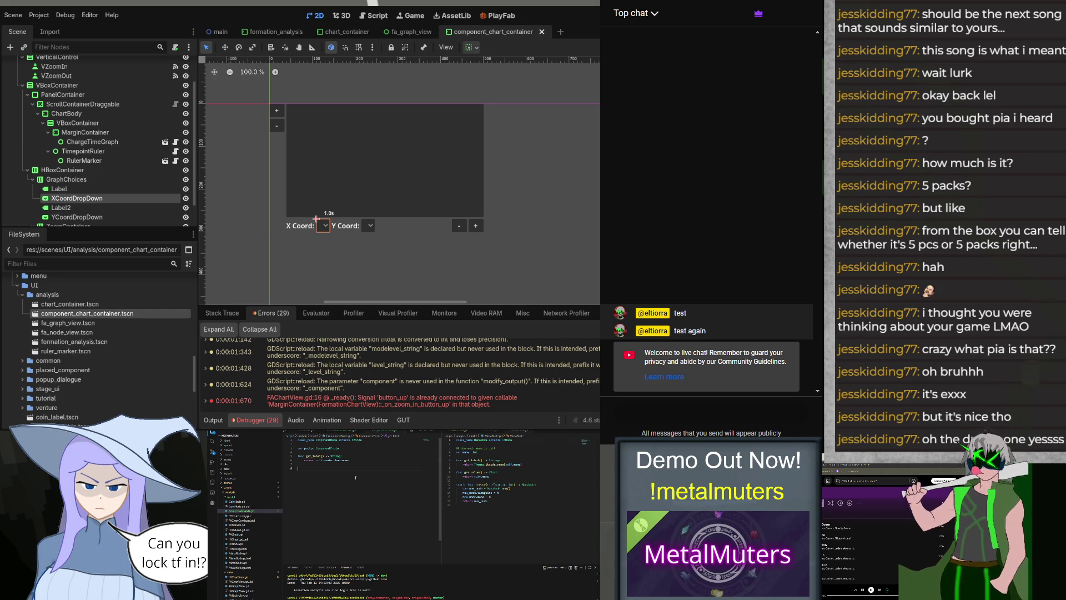
type("func get")
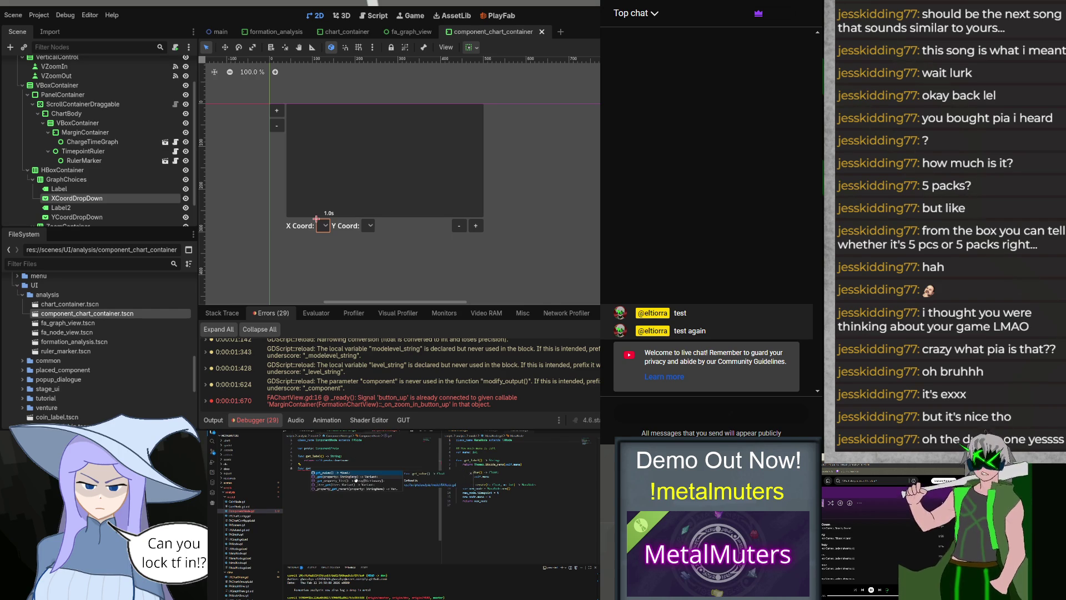
left_click(349, 452)
double_click(328, 447)
Add a 'charge_time: float' variable and a get_value body returning self.charge_time, then begin a static func
type("var ")
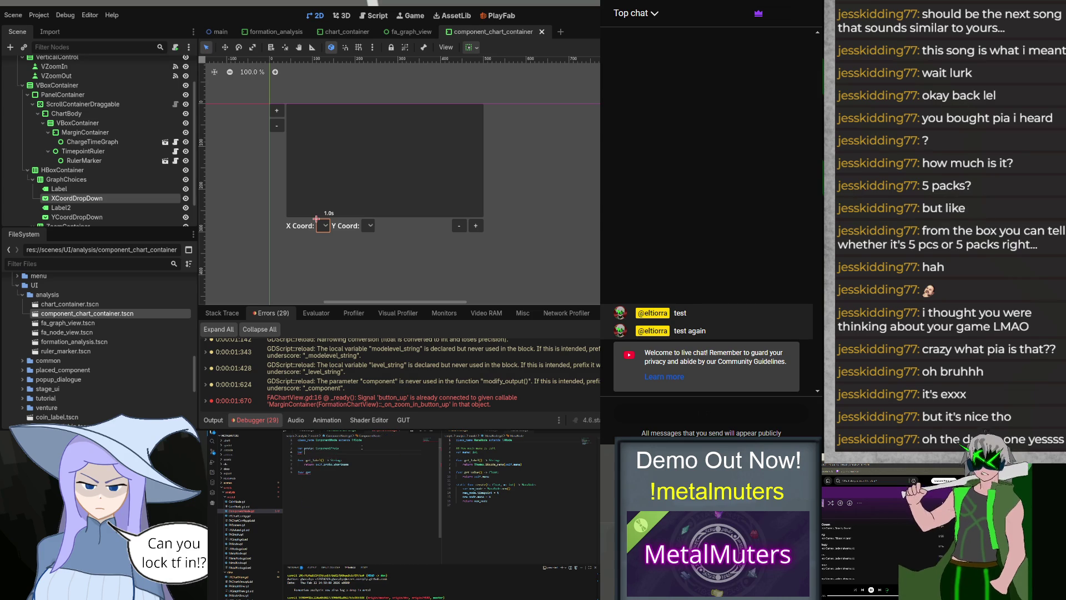
type("charge_")
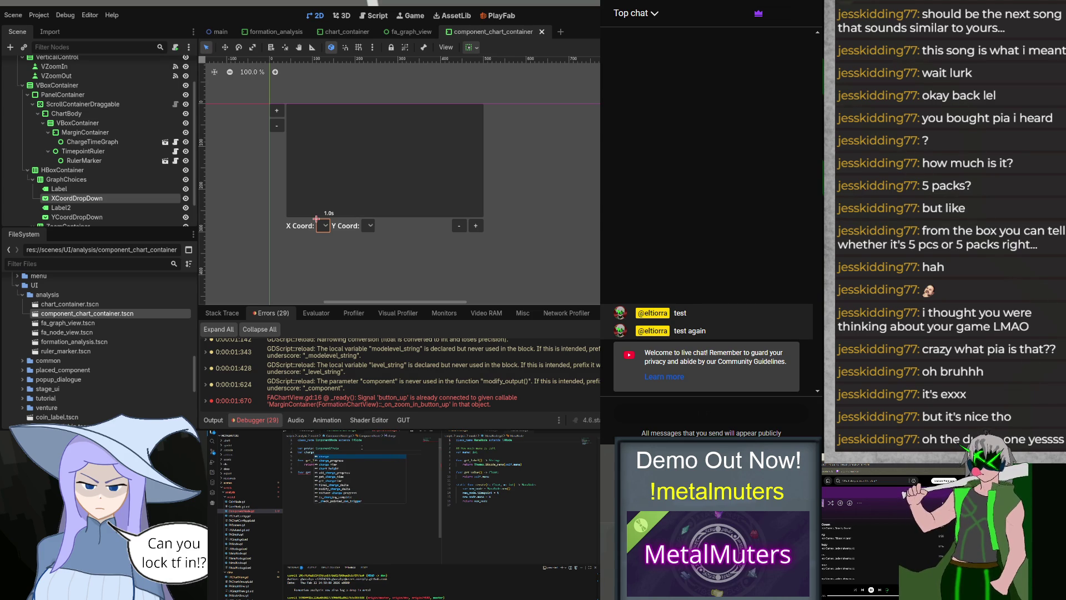
type("time")
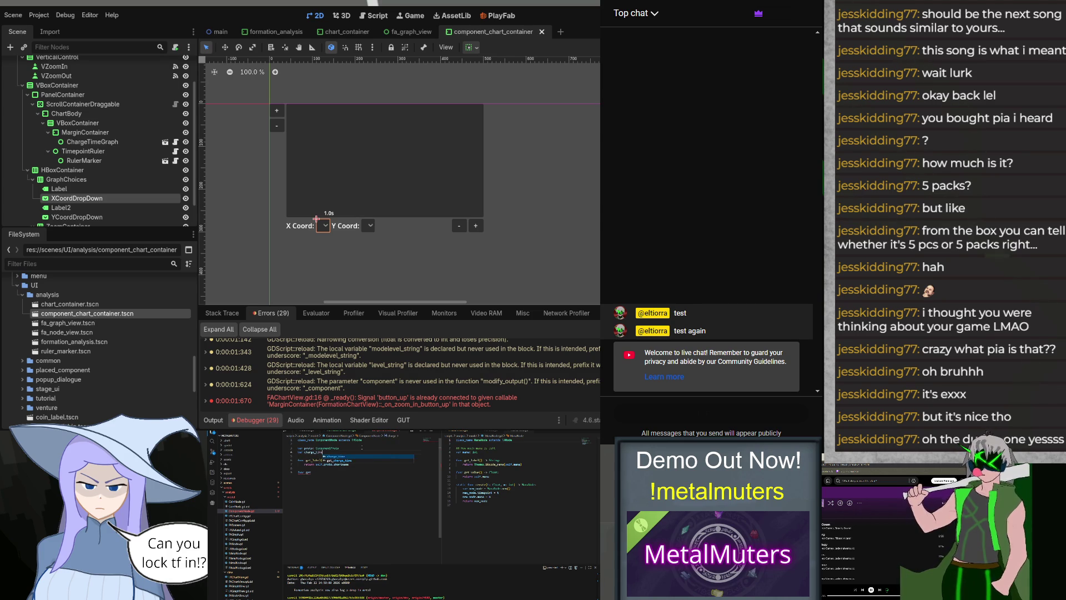
type(": fl")
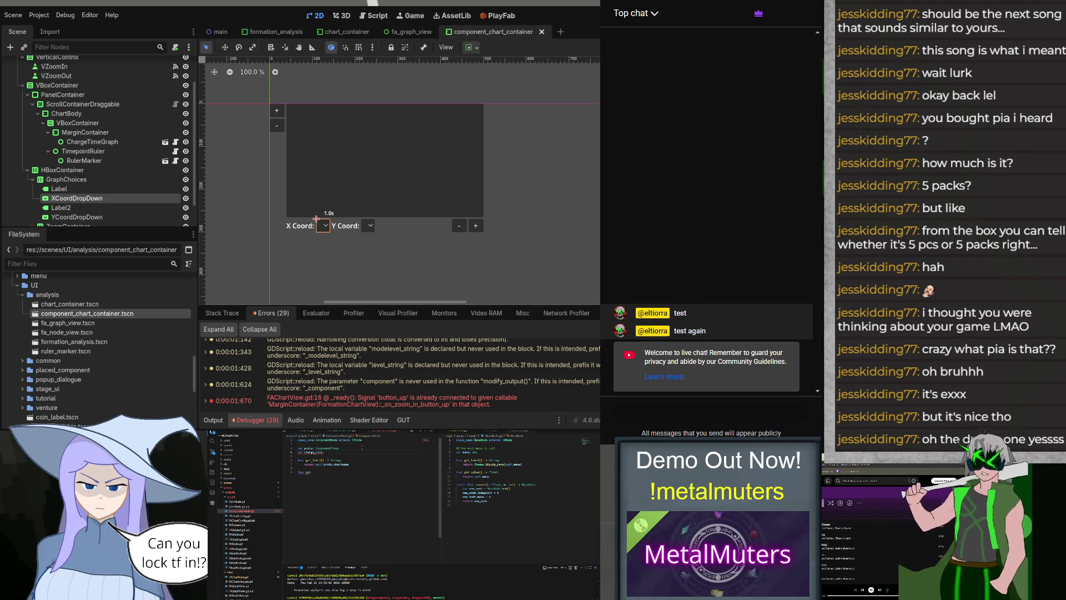
type("oat")
type(":")
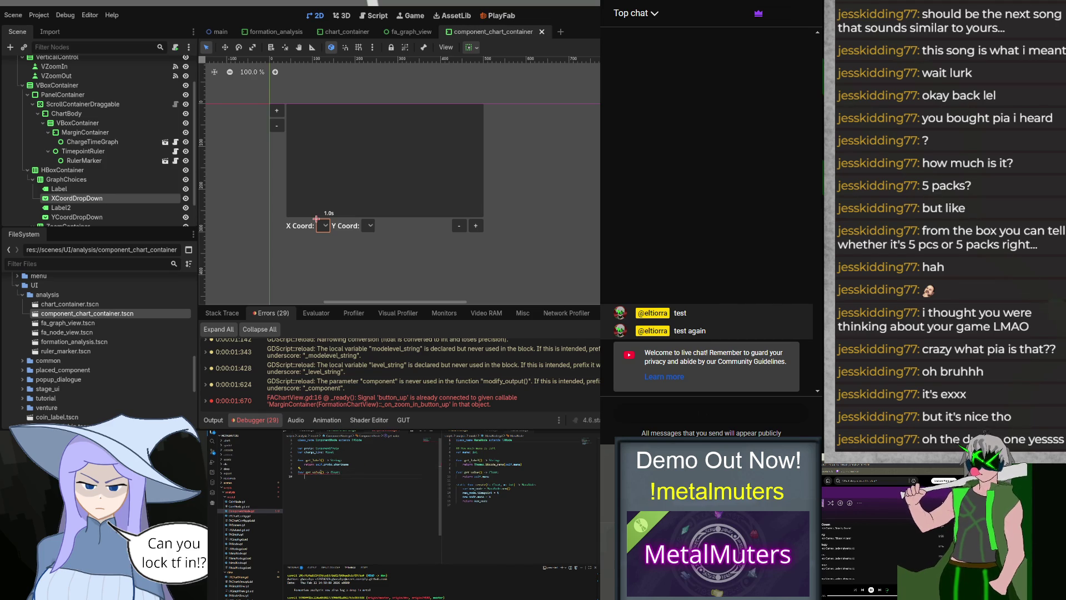
key("Return")
type("self.")
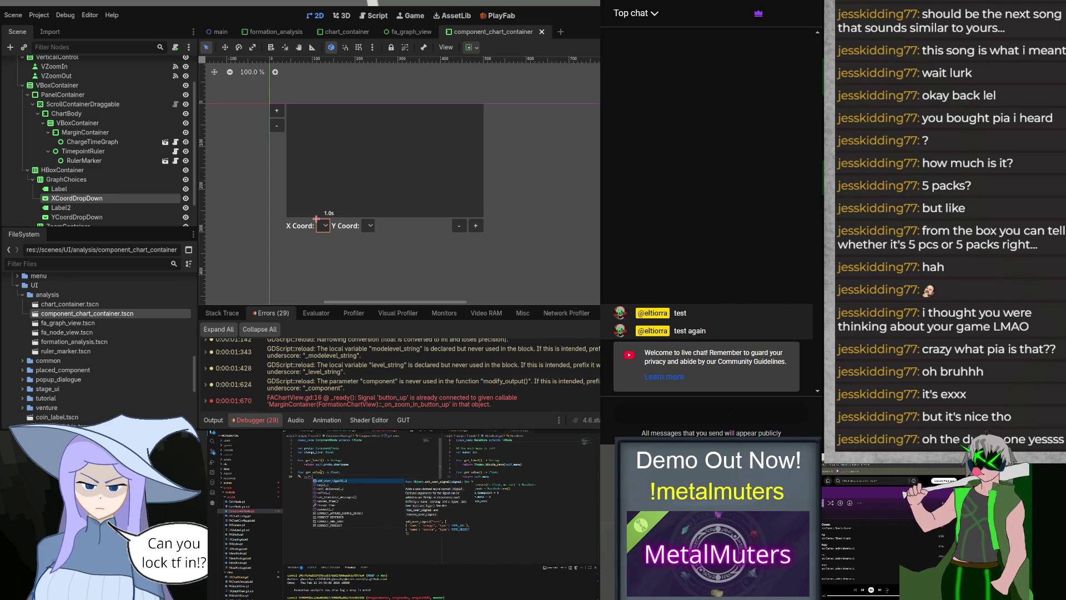
type("charge_time")
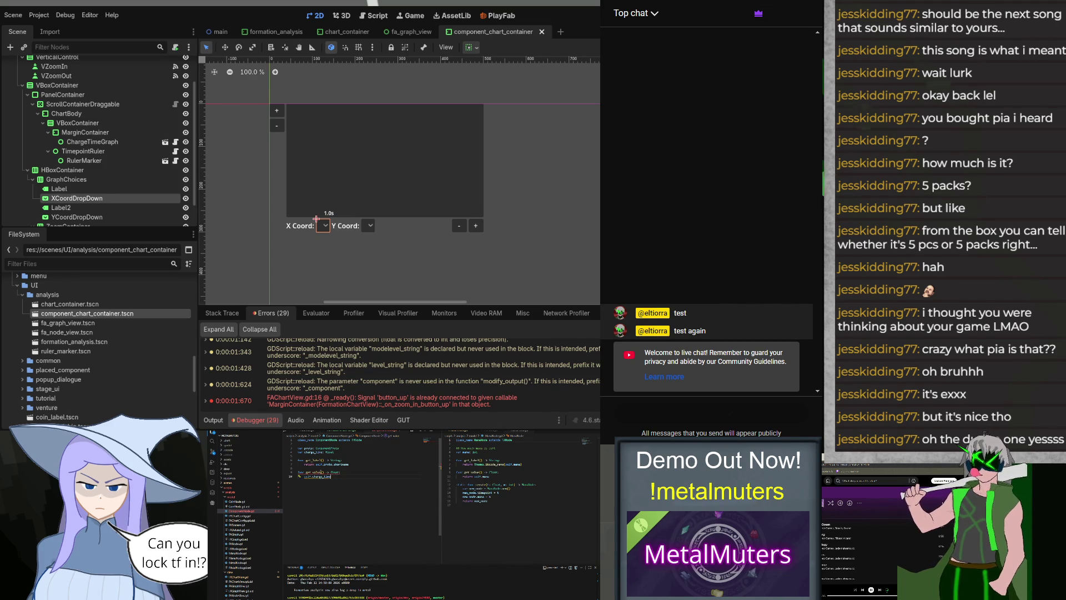
key("Home")
type("return")
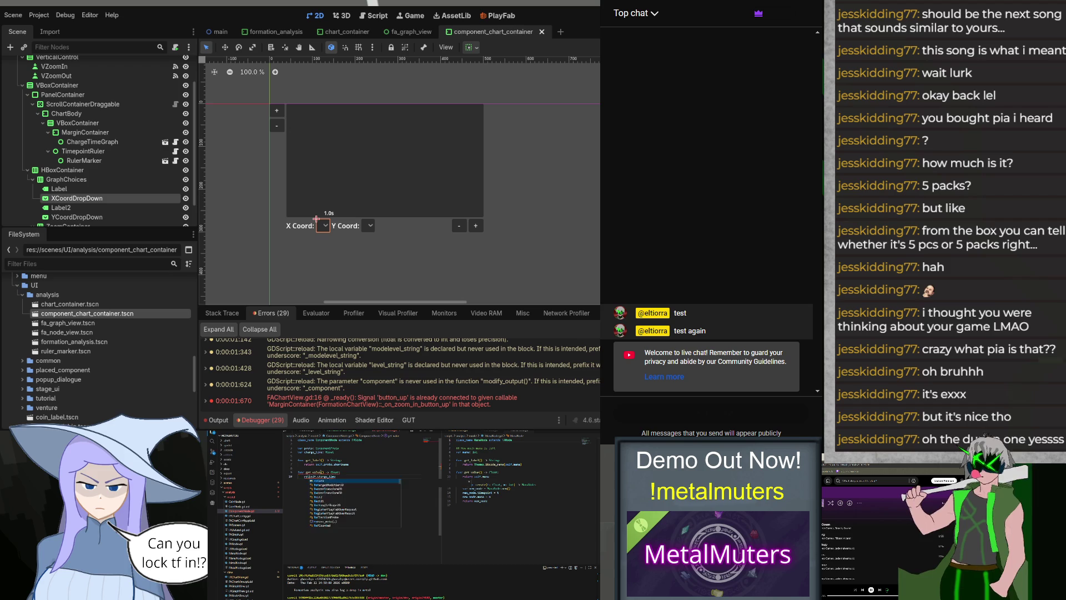
key("Return")
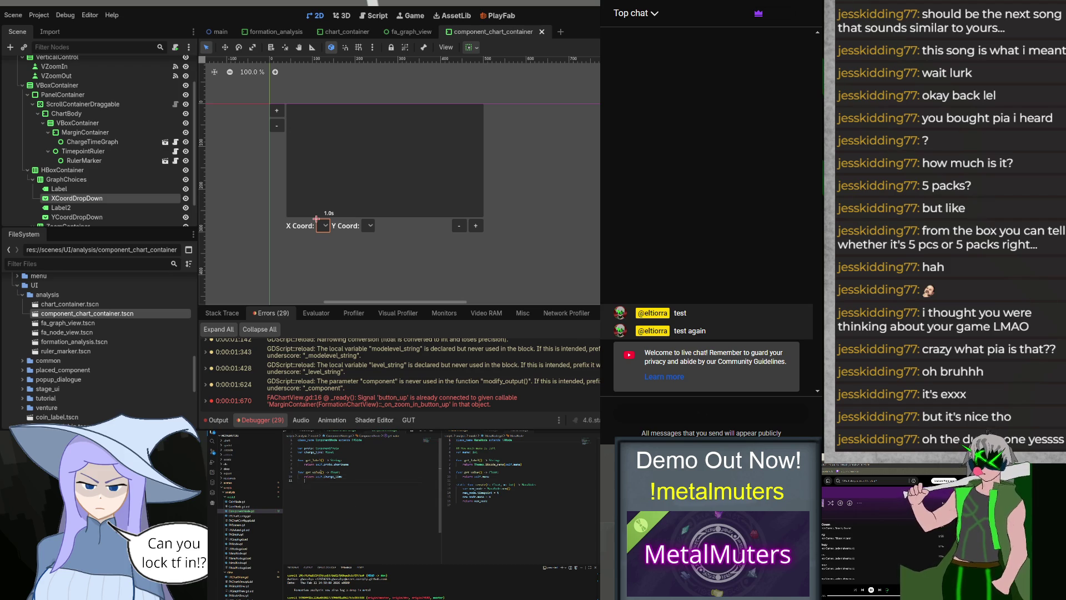
type("static fu")
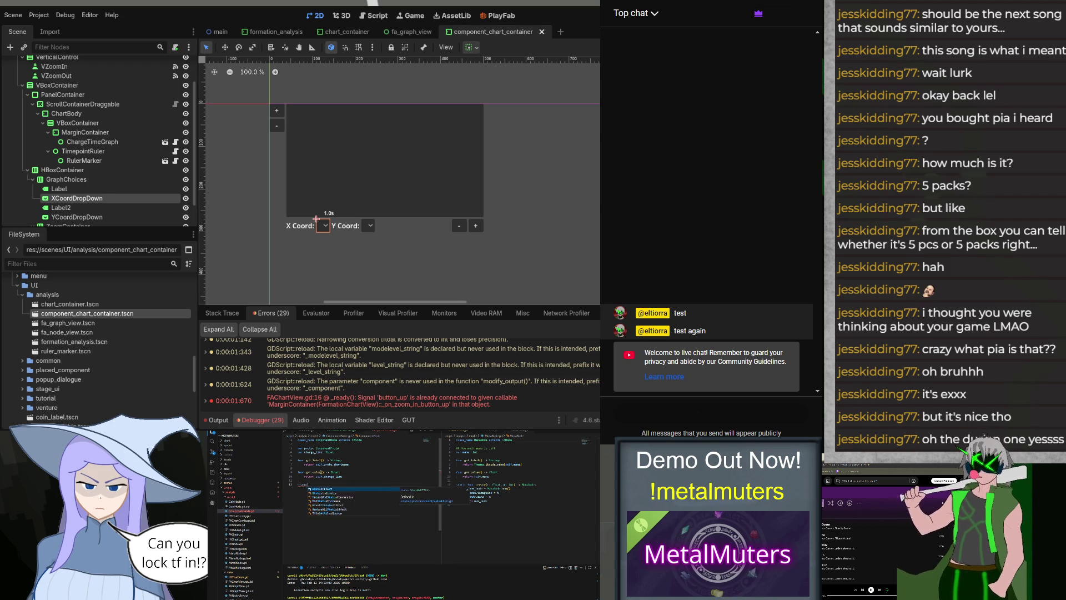
type("nc _p")
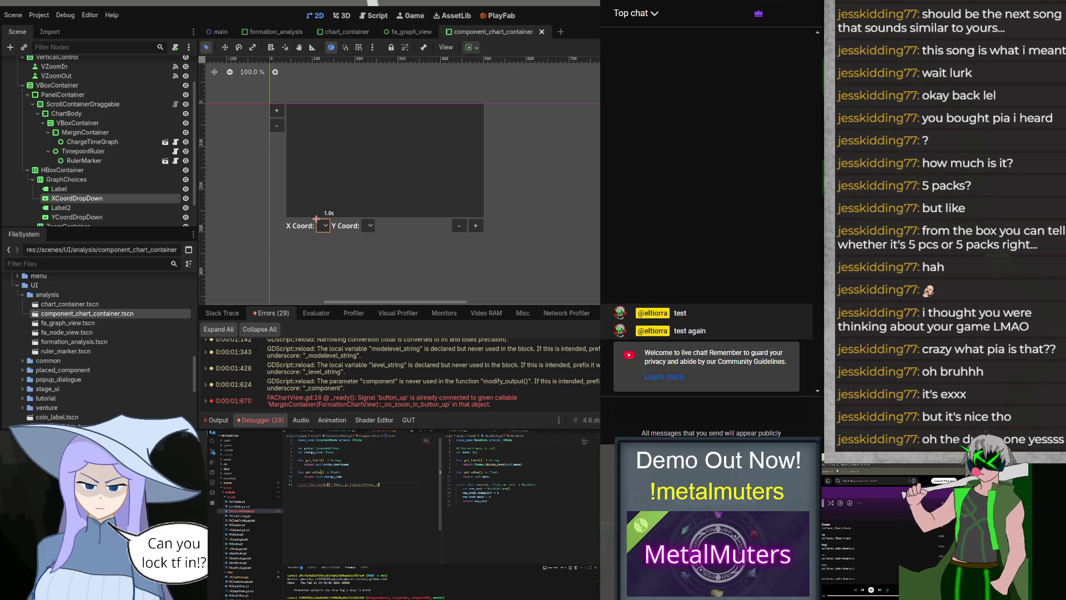
Give the function a Float parameter and ComponentNode return type, start 'var new_node', and save
type(": Cha")
key("BackSpace")
key("BackSpace")
key("BackSpace")
type("Float")
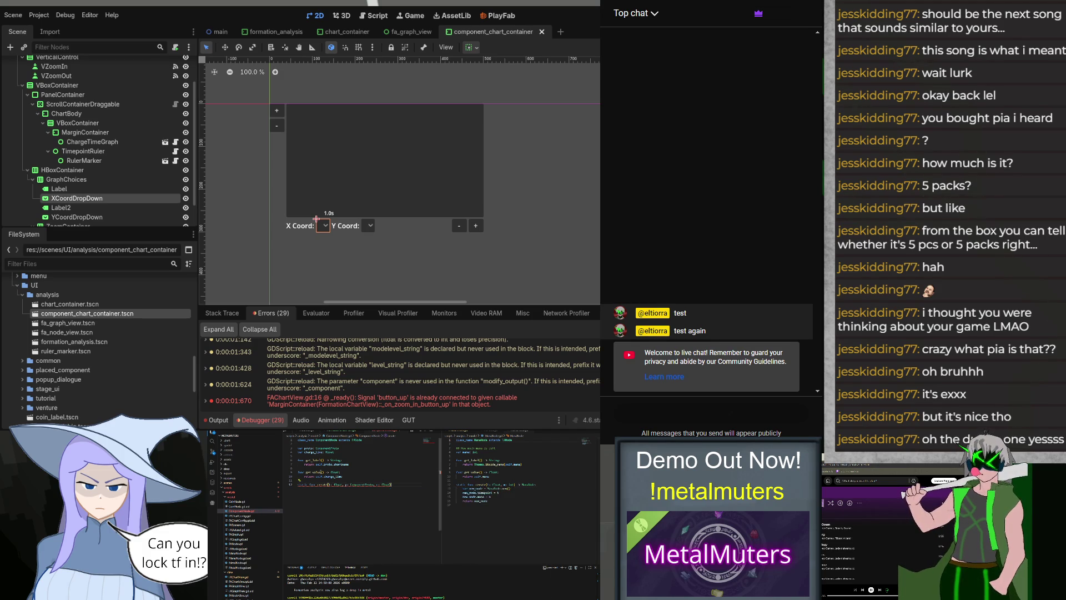
type(" -> ComponentN")
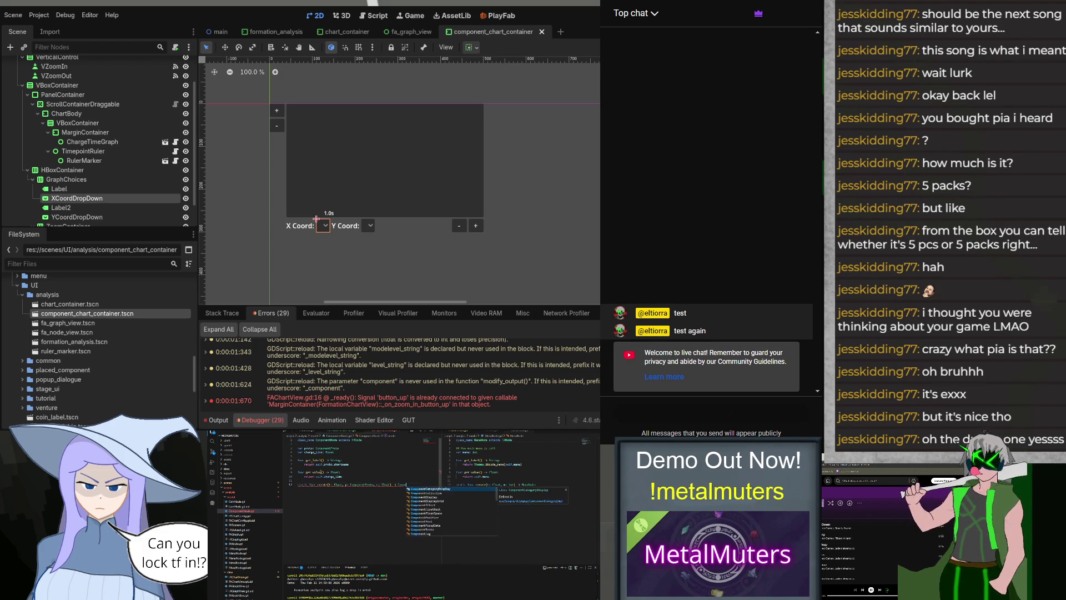
key("Return")
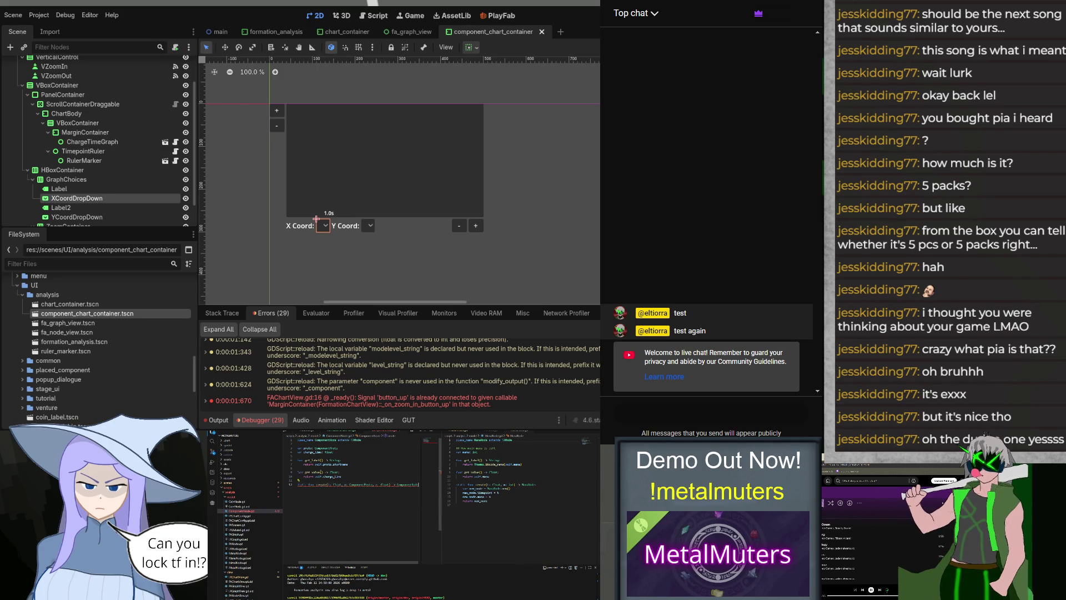
type("var new")
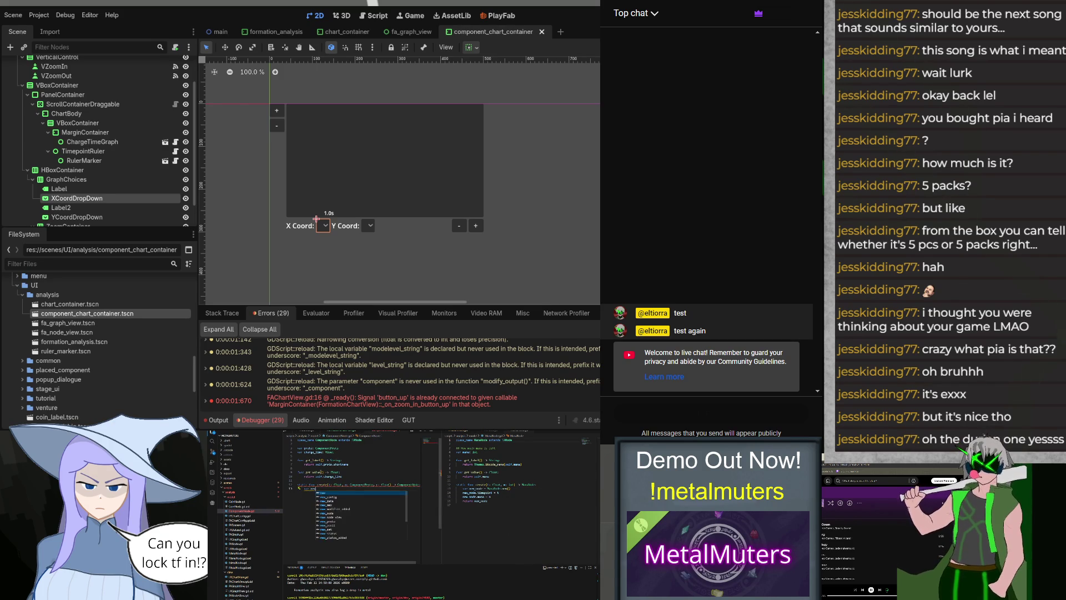
type("_node := ")
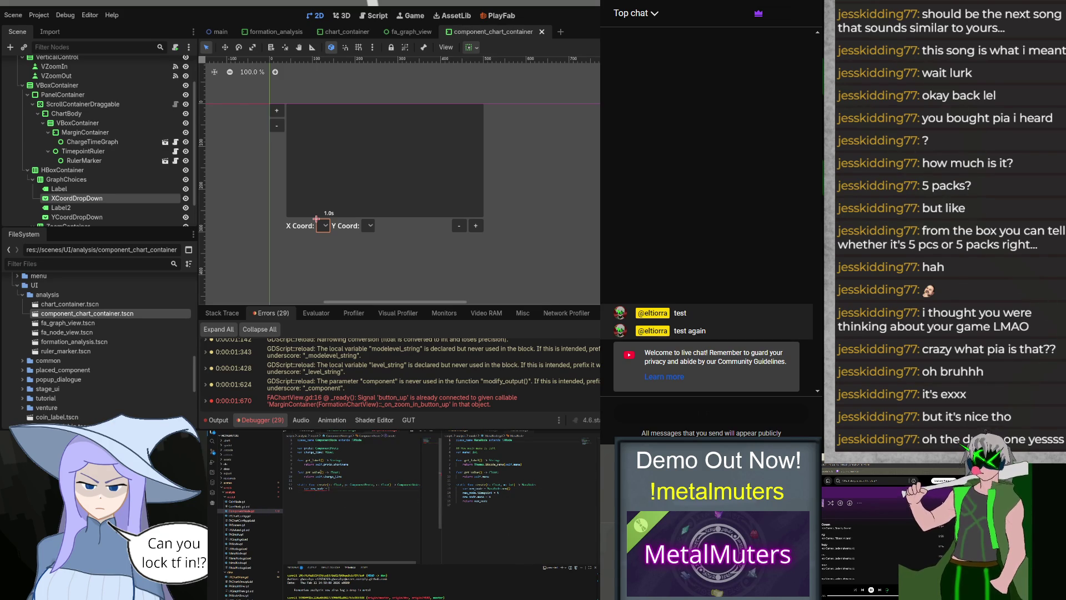
type("Component")
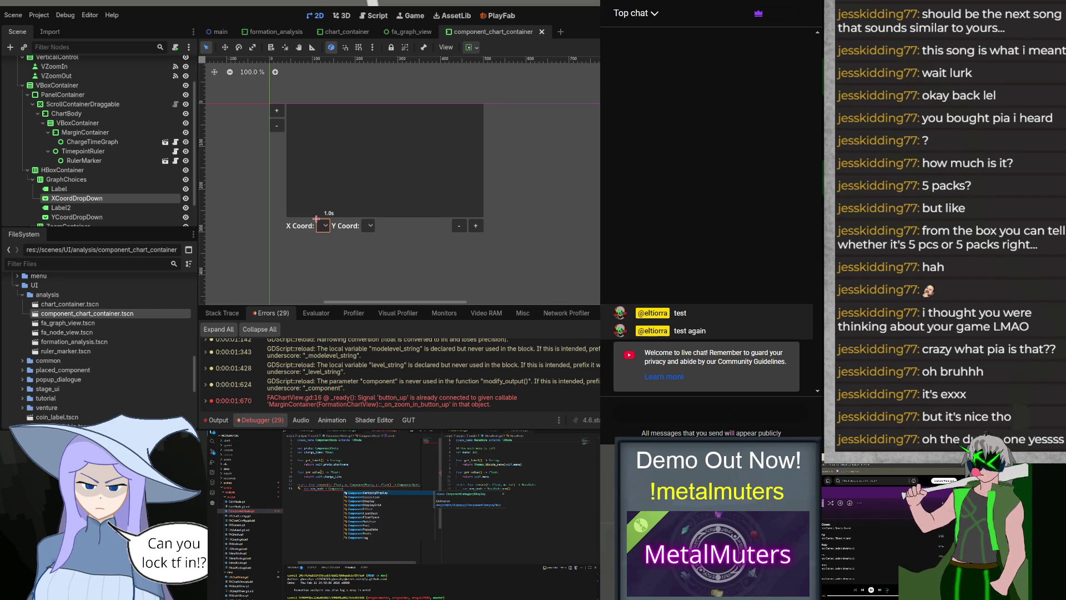
key("Escape")
key("shift+Up")
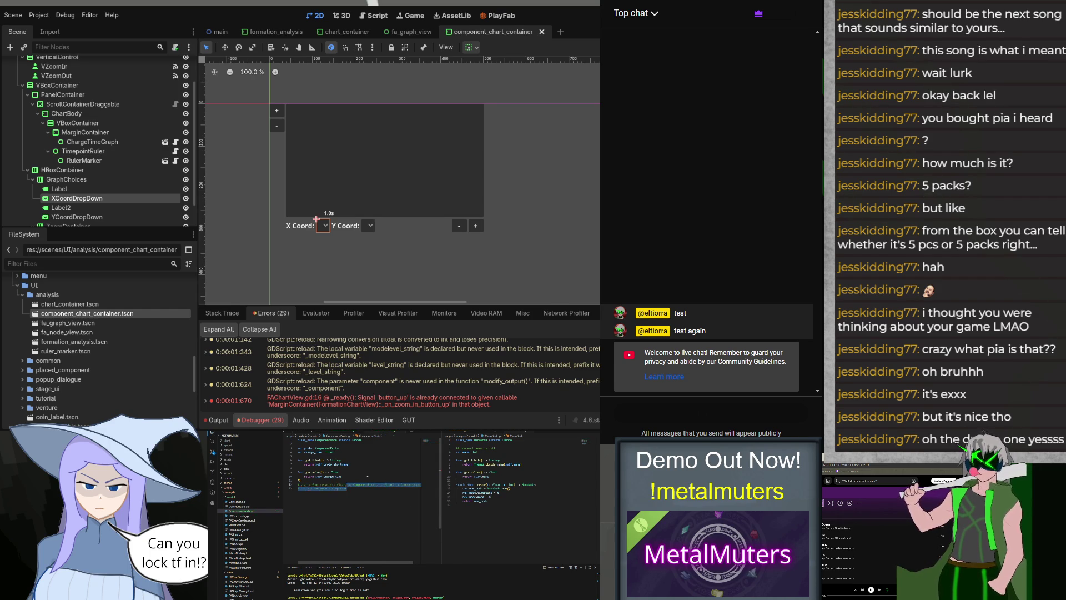
key("ctrl+s")
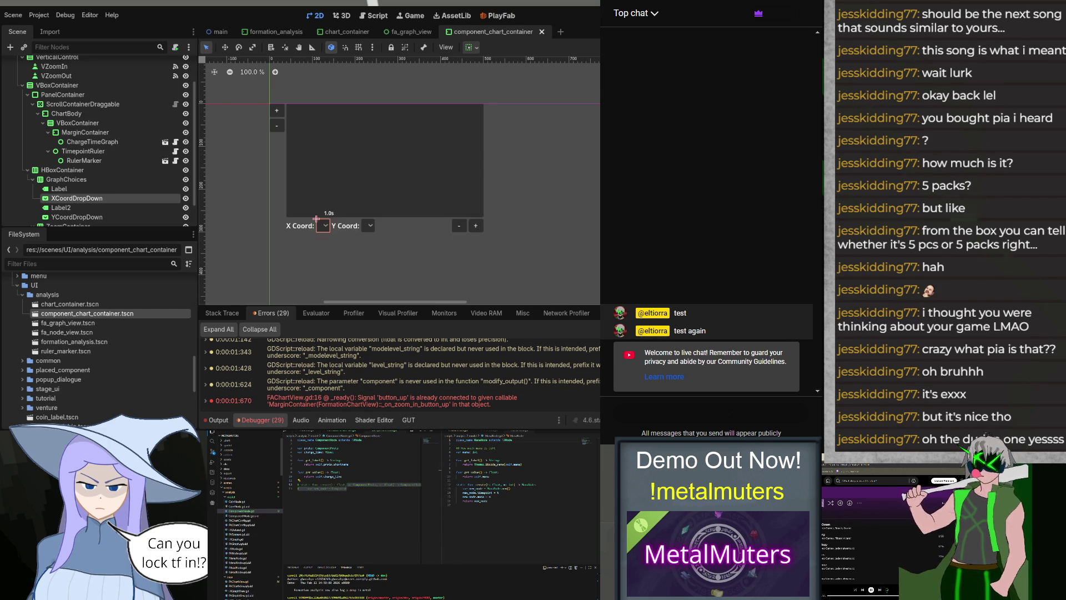
Finish 'var new_node := ComponentNode.new()', set 'new_node.timepoint = t', and 'return new_node'
key("alt+Tab")
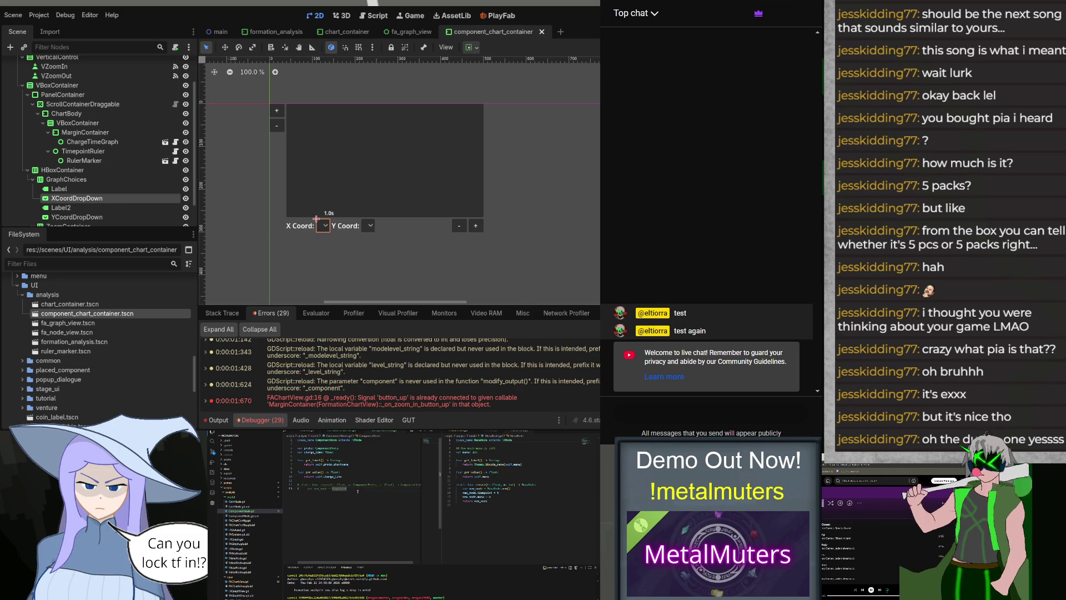
left_click(358, 490)
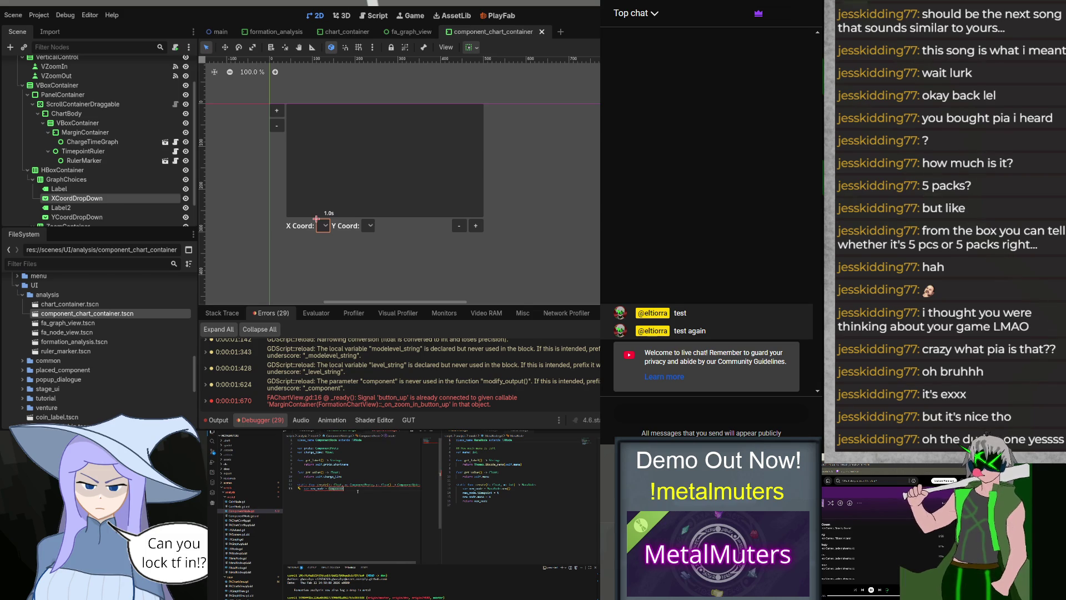
type("N")
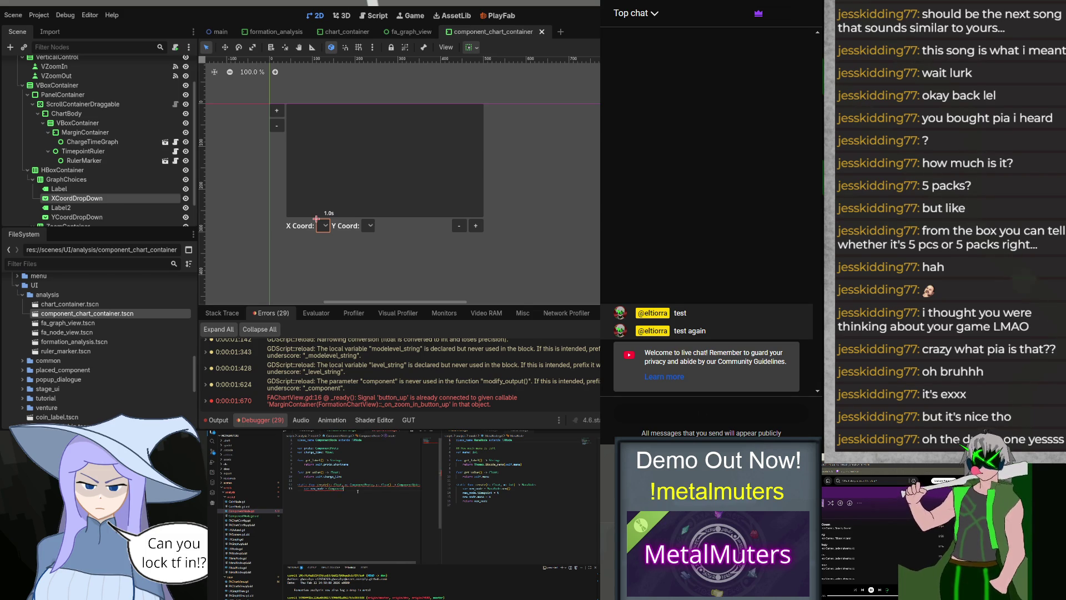
type("ode.new(")
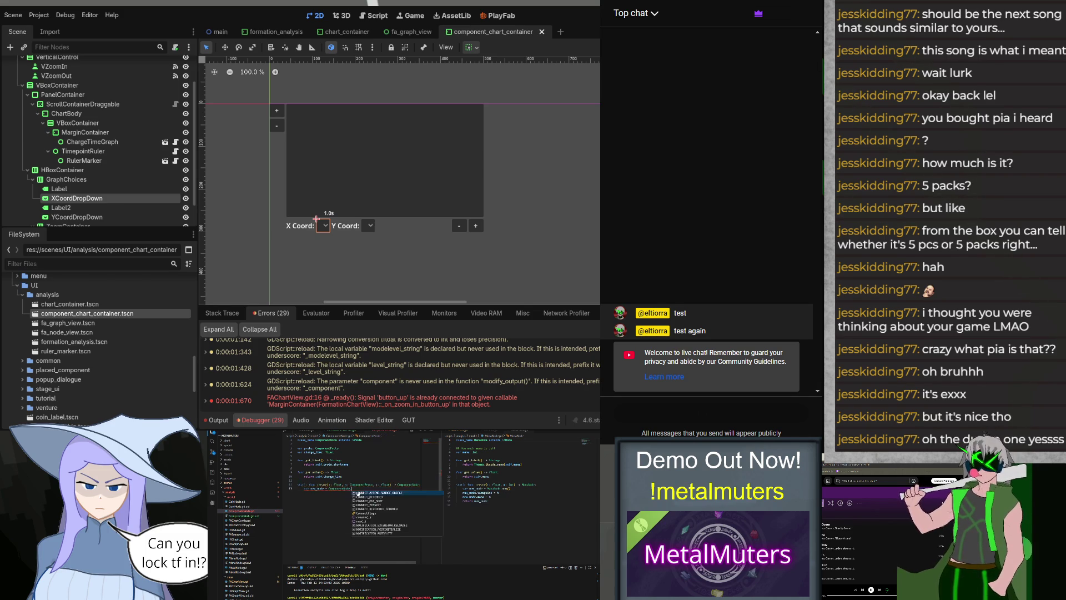
type(")")
key("Return")
type("ret")
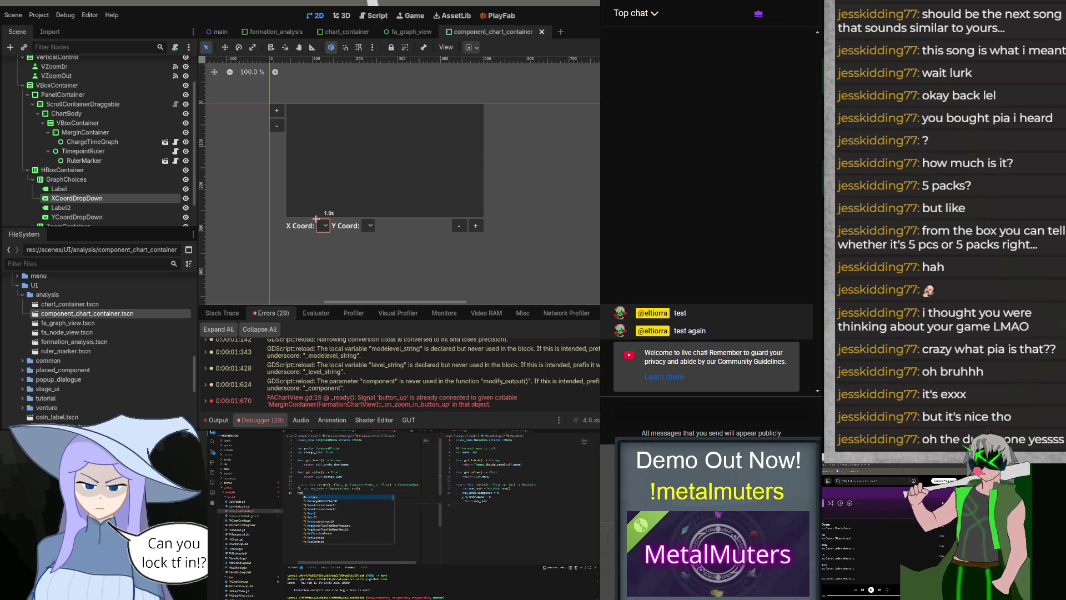
type("urn new_node")
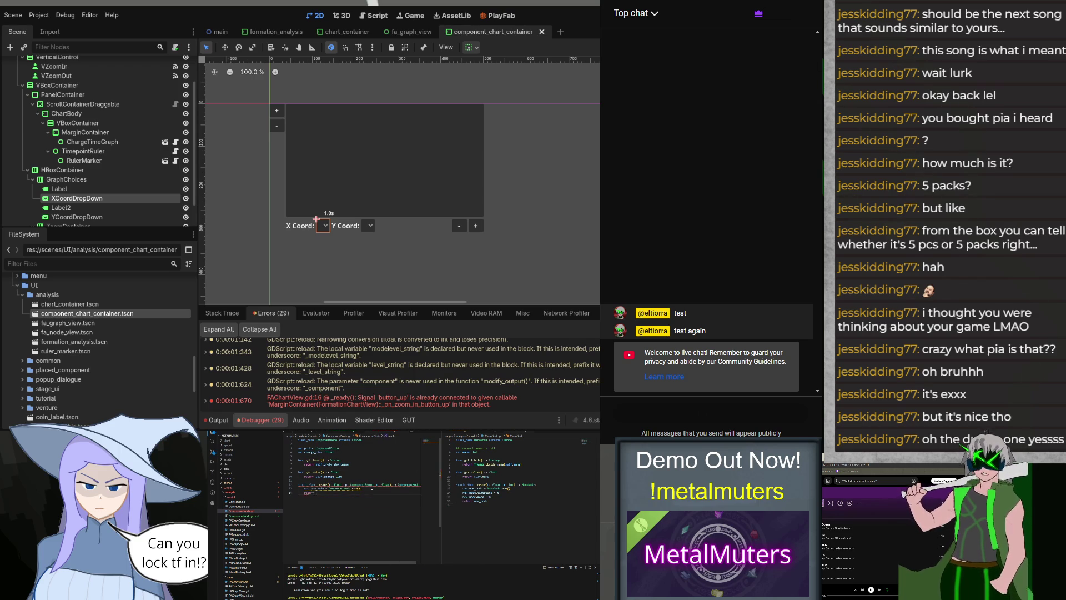
key("Up")
key("End")
key("Return")
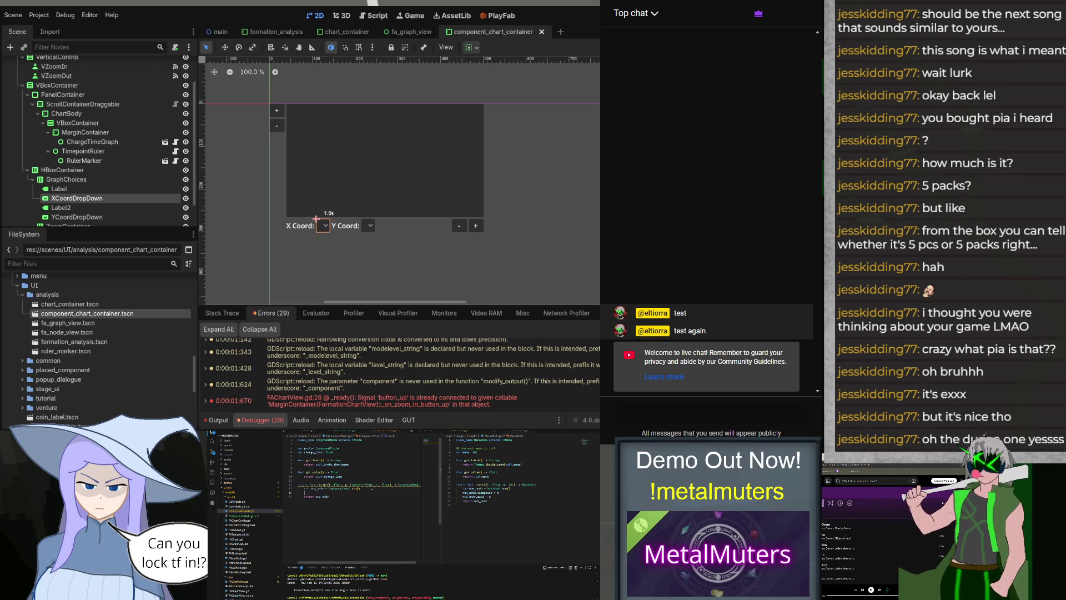
type("new_node.timepoint = t")
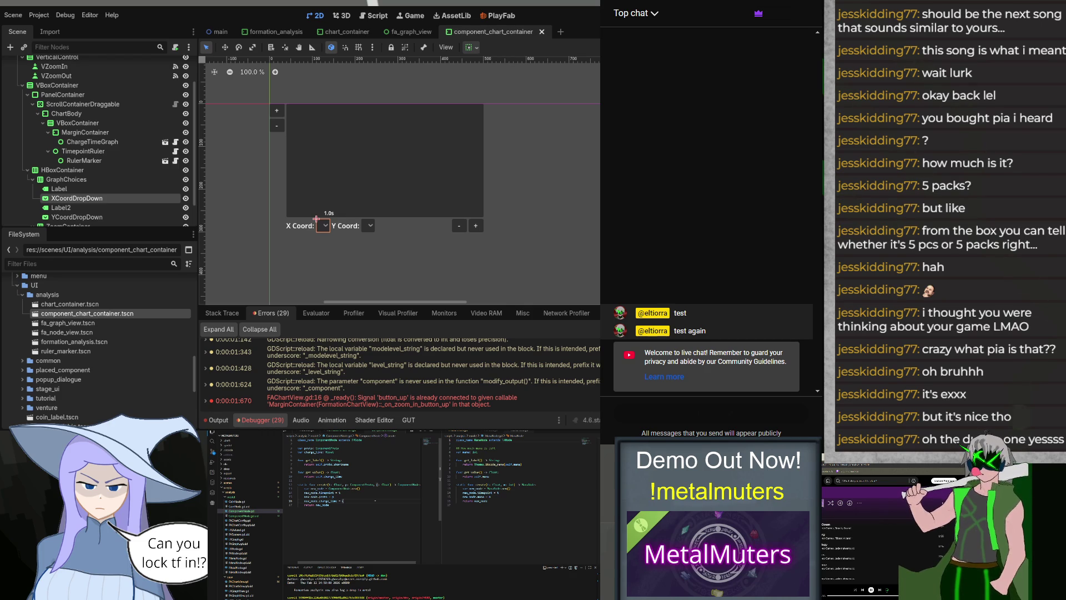
Add a blank line after 'return new_node' and open the FANodeView script
key("Return")
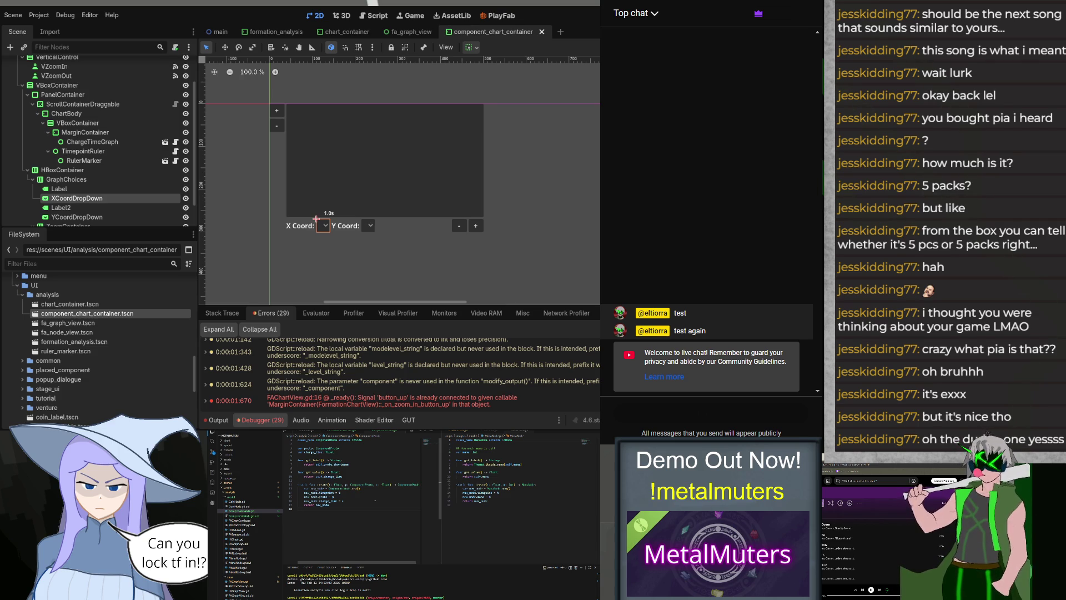
scroll(254, 567, "down", 3)
left_click(255, 563)
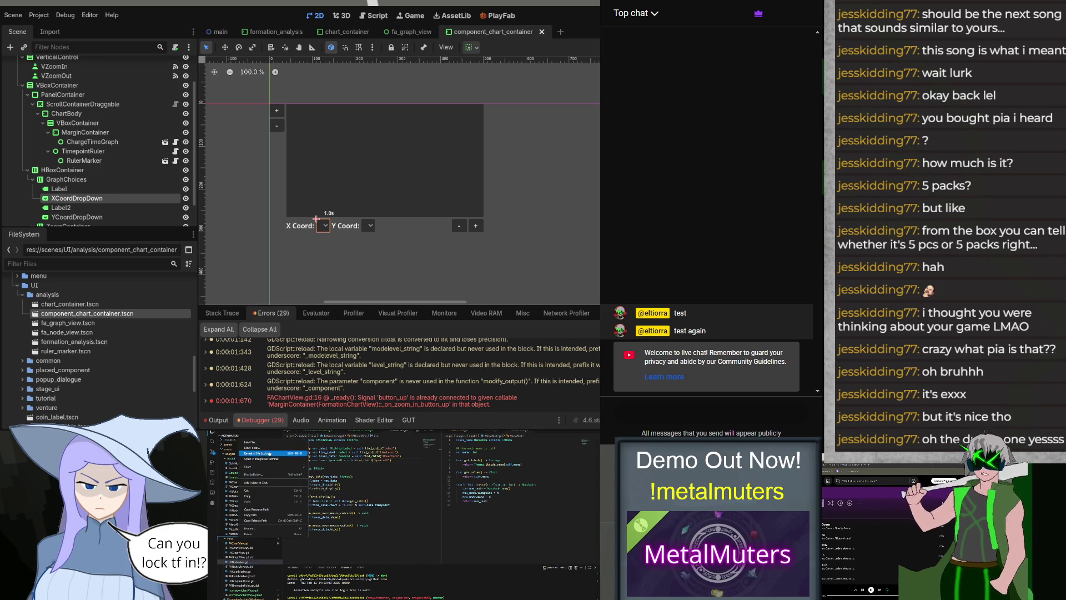
Write 'class_name ComponentNodeView extends FANodeView' in ComponentNodeView.gd, with FANodeView shown alongside
scroll(239, 540, "down", 1)
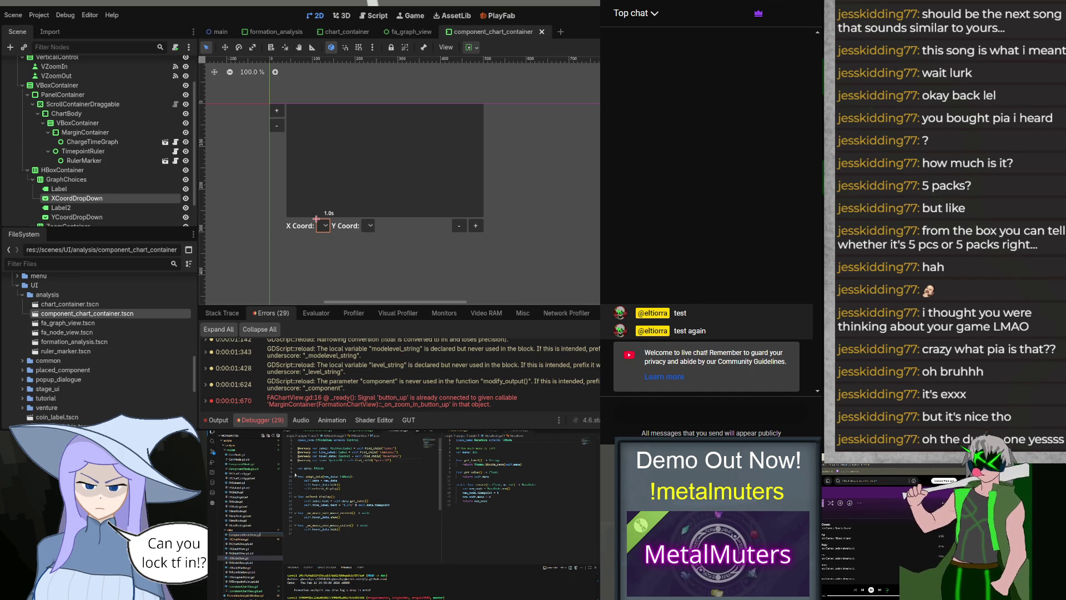
left_click(356, 438)
key("ctrl+Tab")
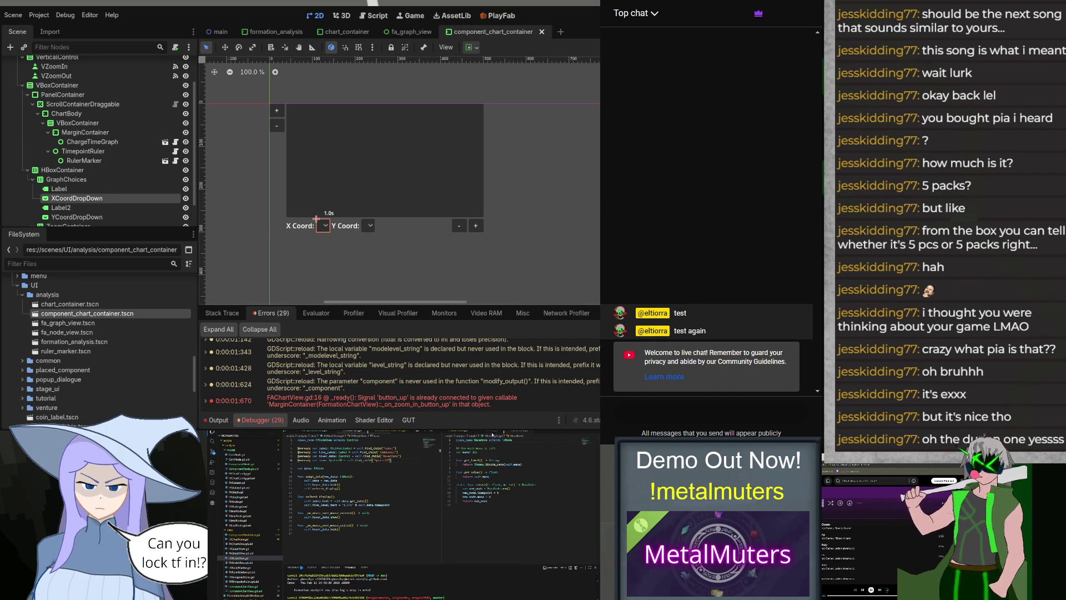
type("class_")
key("Return")
type("Compone")
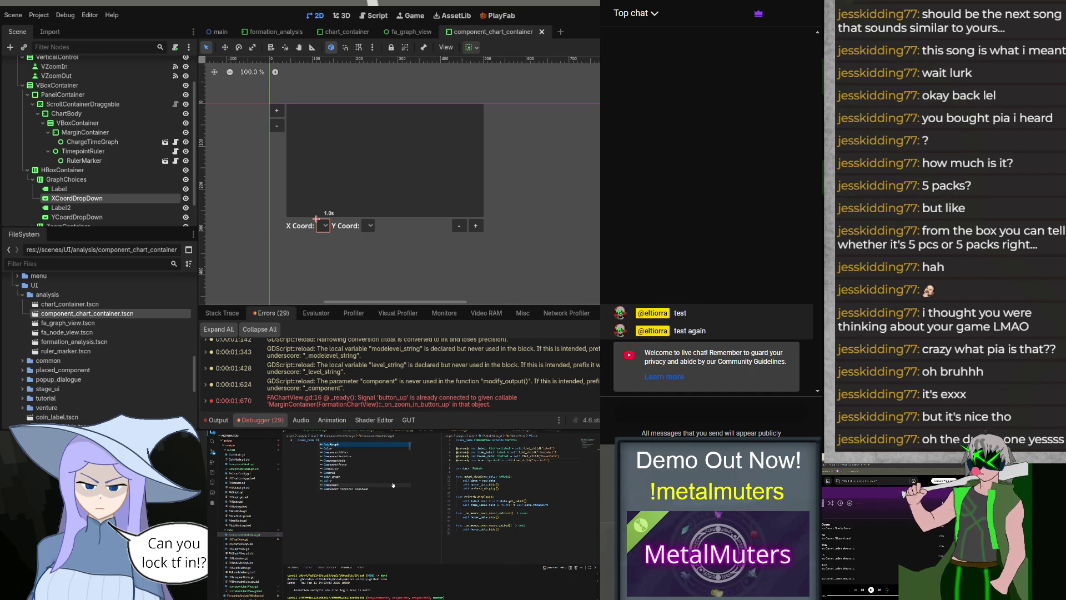
type("ntNodeView e")
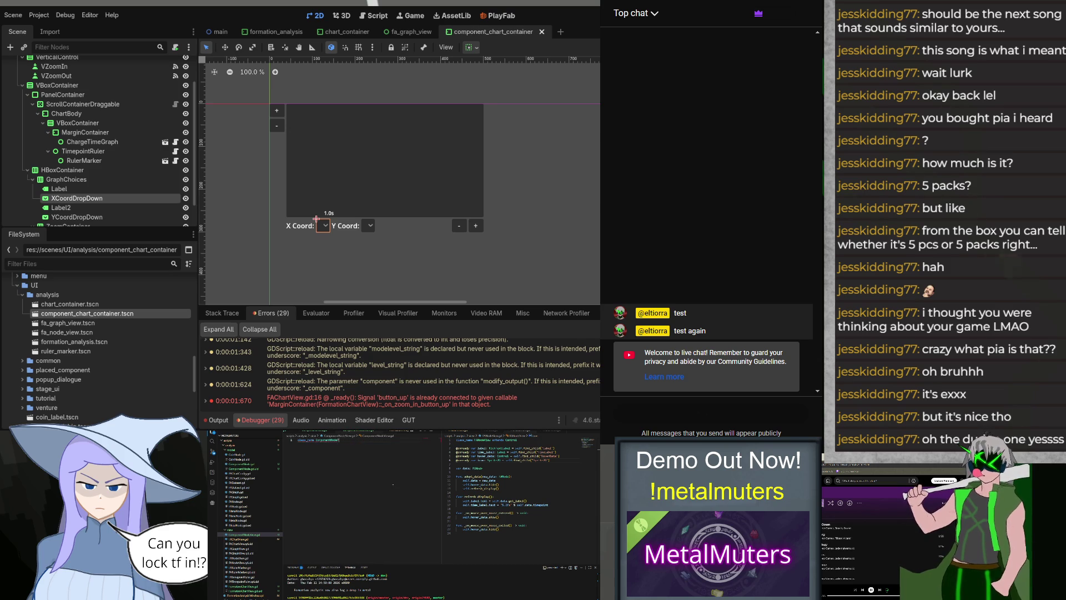
type("xtends ")
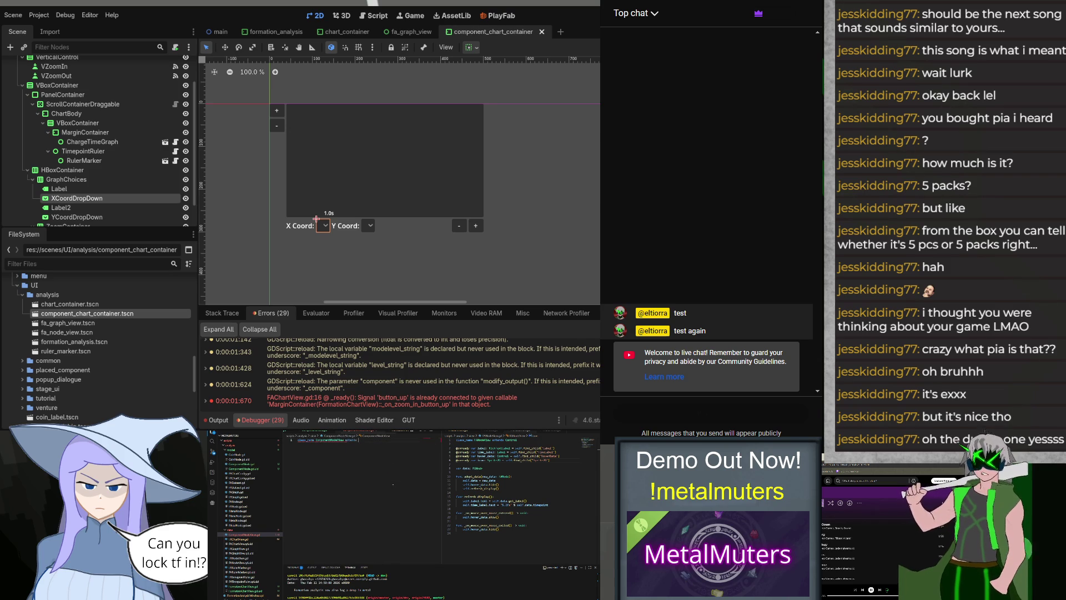
type("FAN")
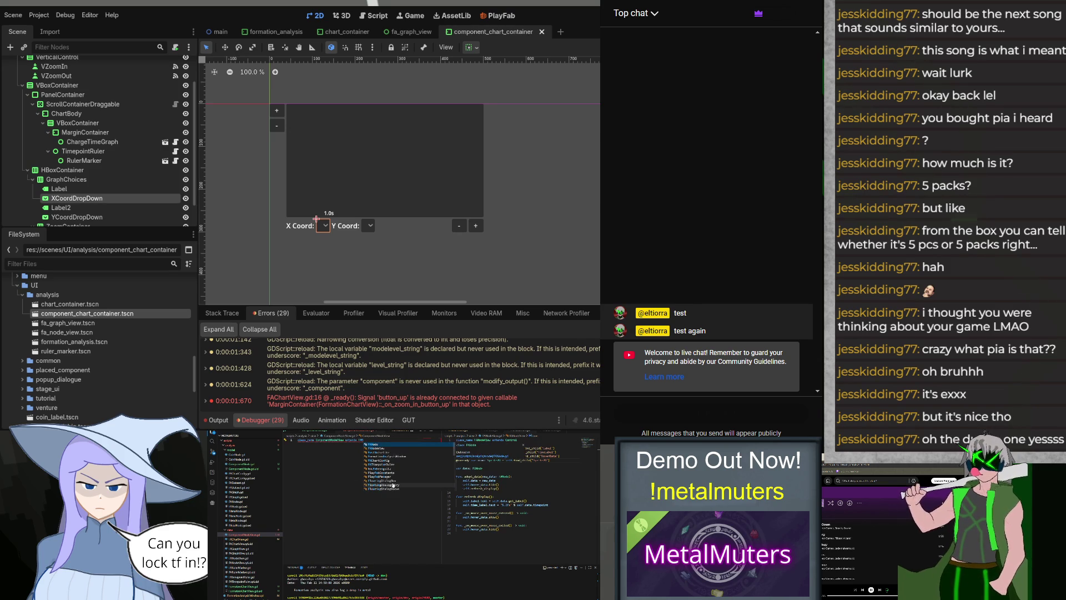
key("Down")
key("Return")
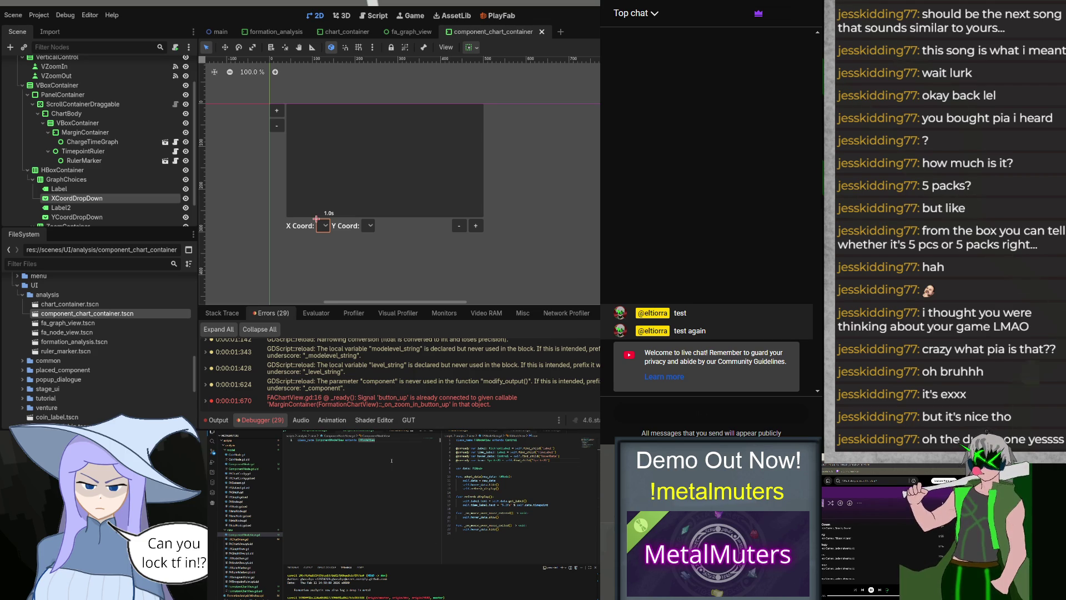
key("Return")
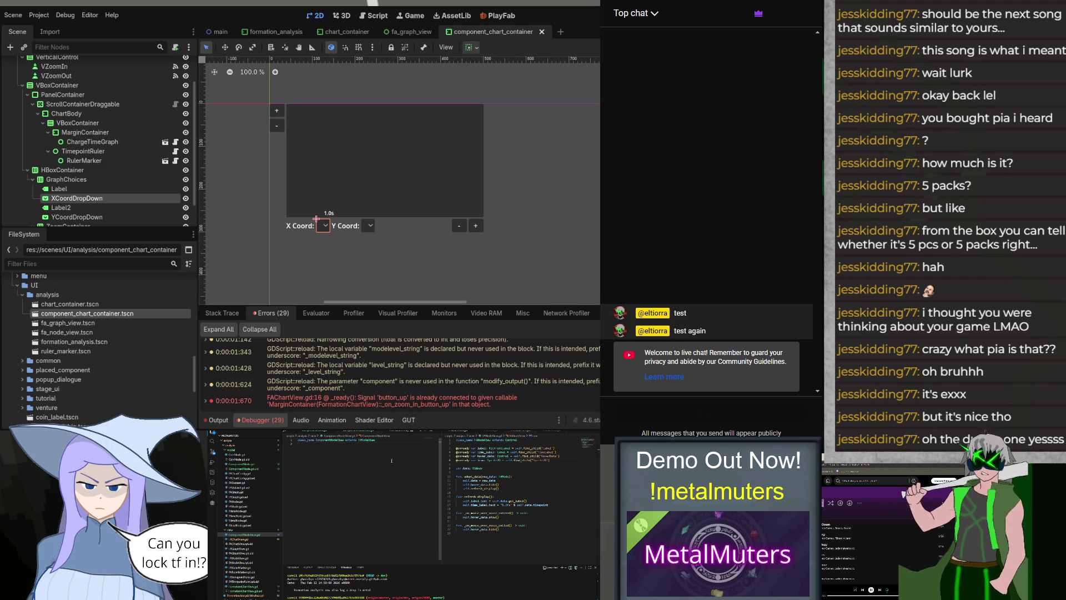
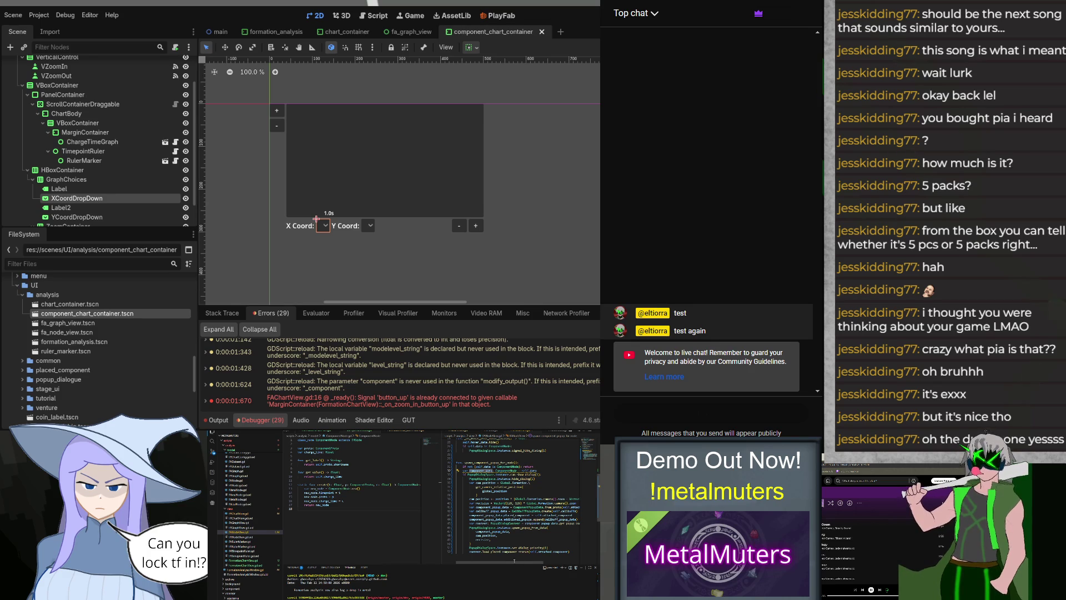
Close the function call with ')' after cam_position in the component-spawning code
mouse_move(515, 560)
left_mouse_down()
mouse_move(538, 564)
mouse_move(499, 562)
left_mouse_up()
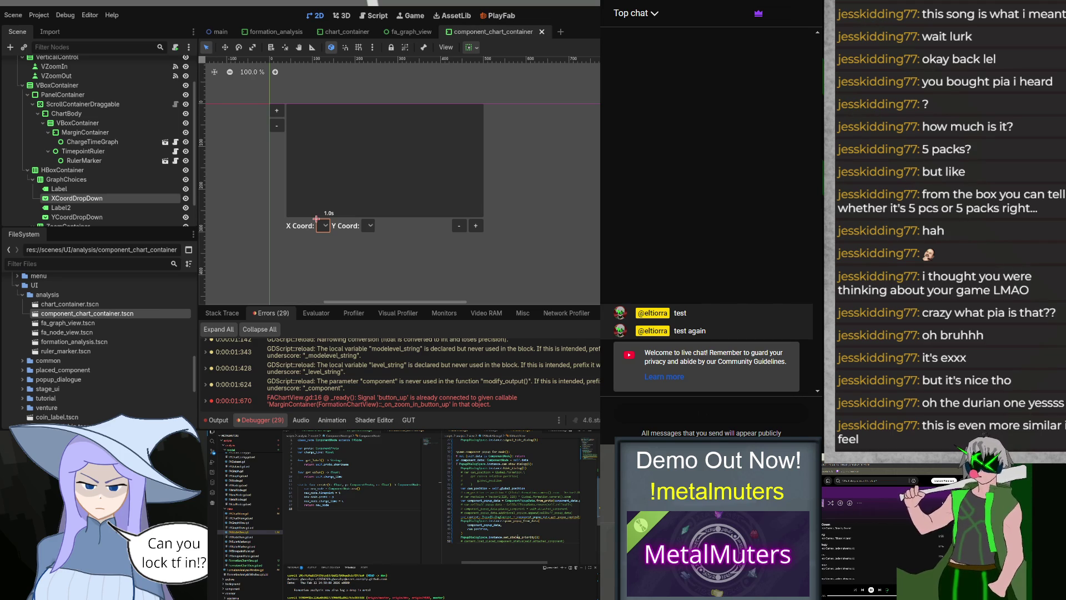
type(")")
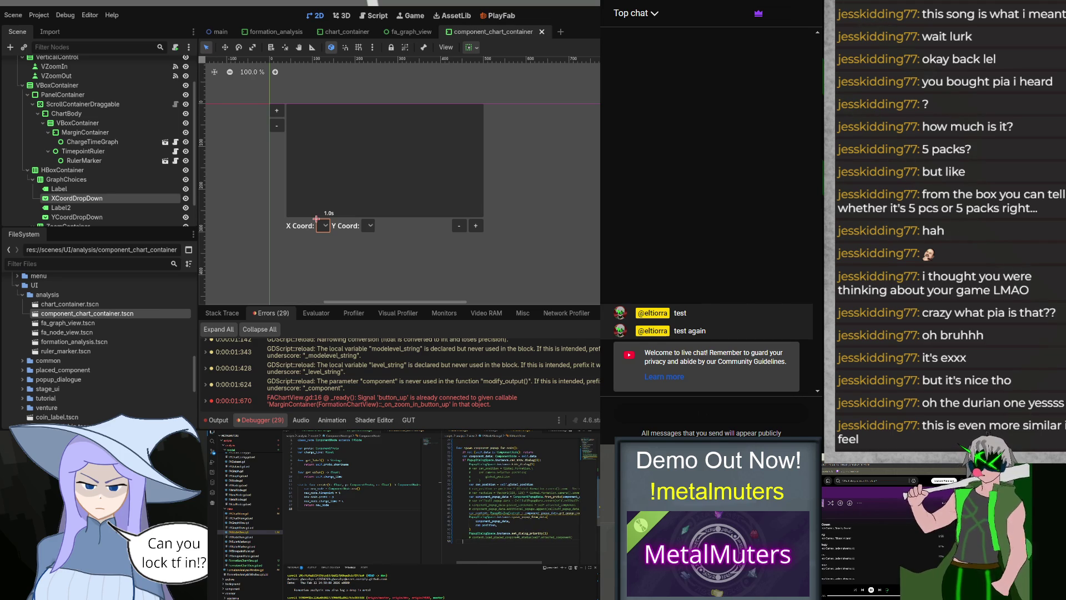
scroll(516, 500, "up", 6)
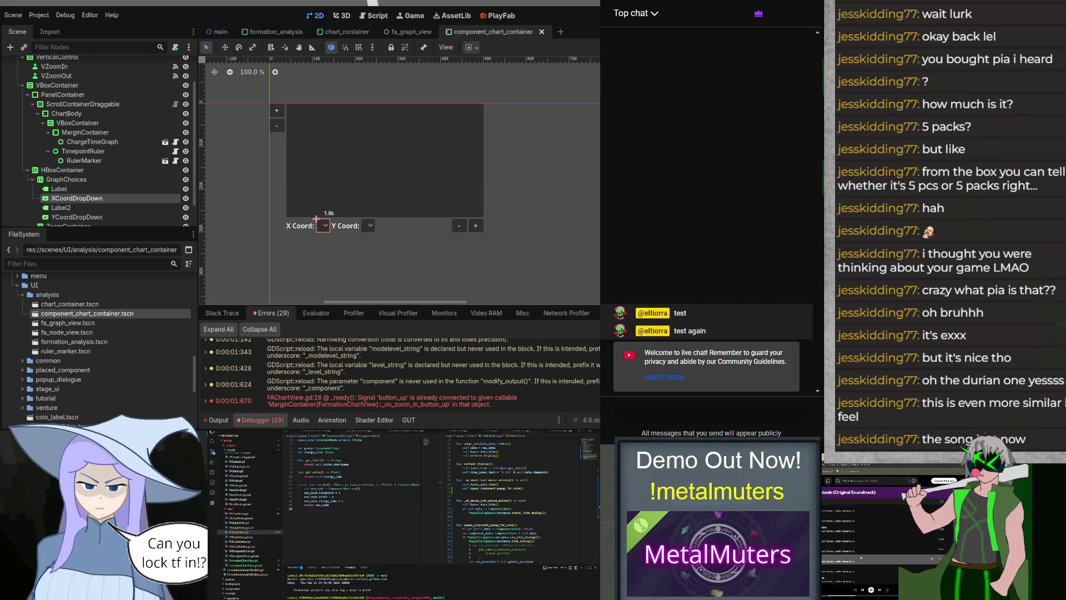
left_click(395, 526)
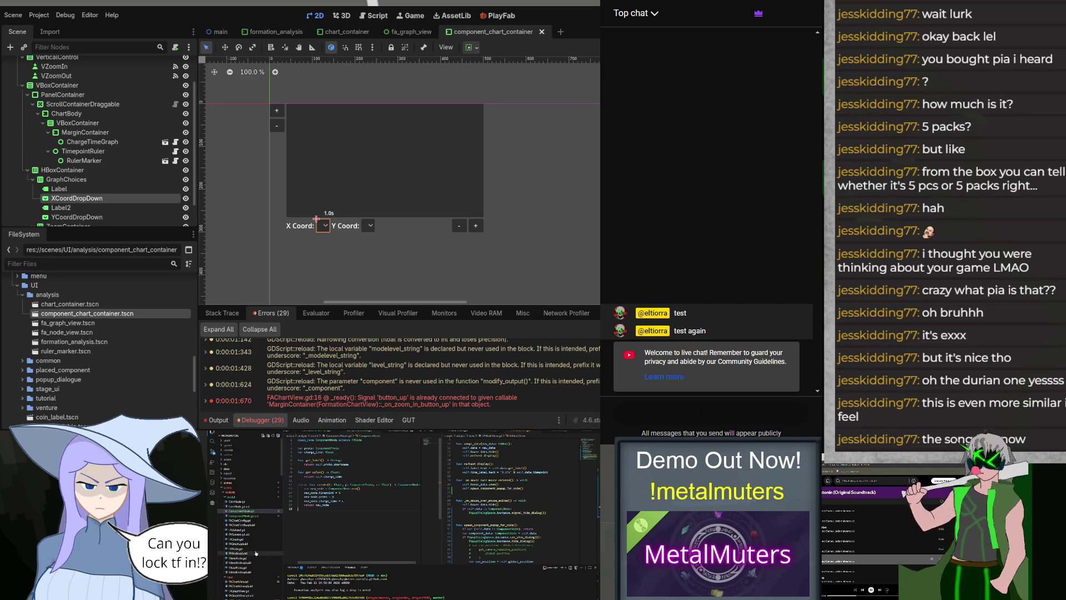
Bring up the short ComponentNode script beside FAChartView.gd to compare their code
scroll(255, 528, "down", 5)
left_click(256, 530)
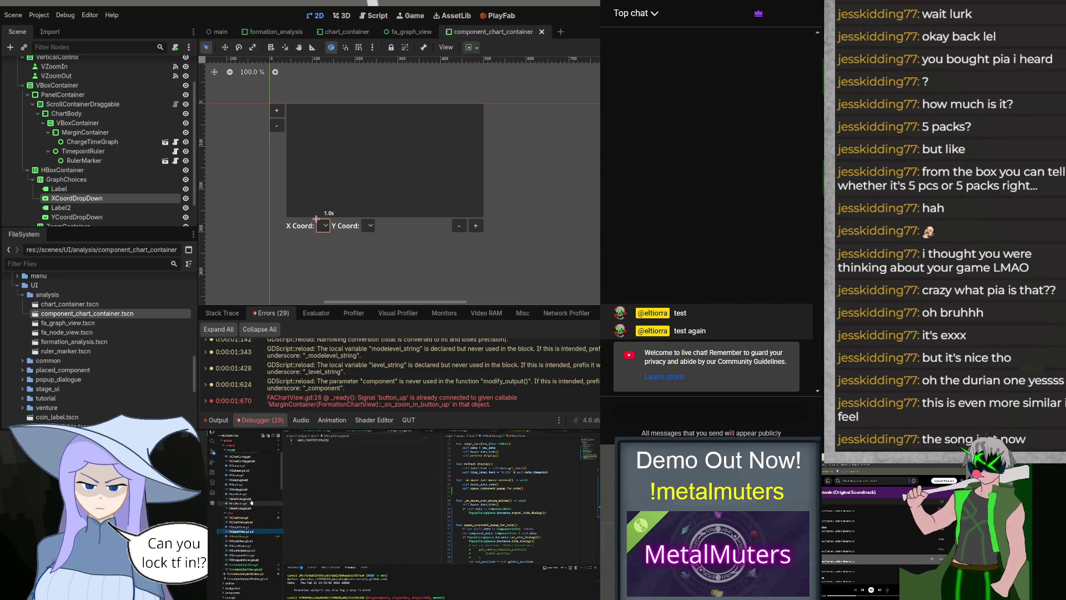
scroll(252, 500, "up", 5)
left_click(251, 491)
left_click(249, 486)
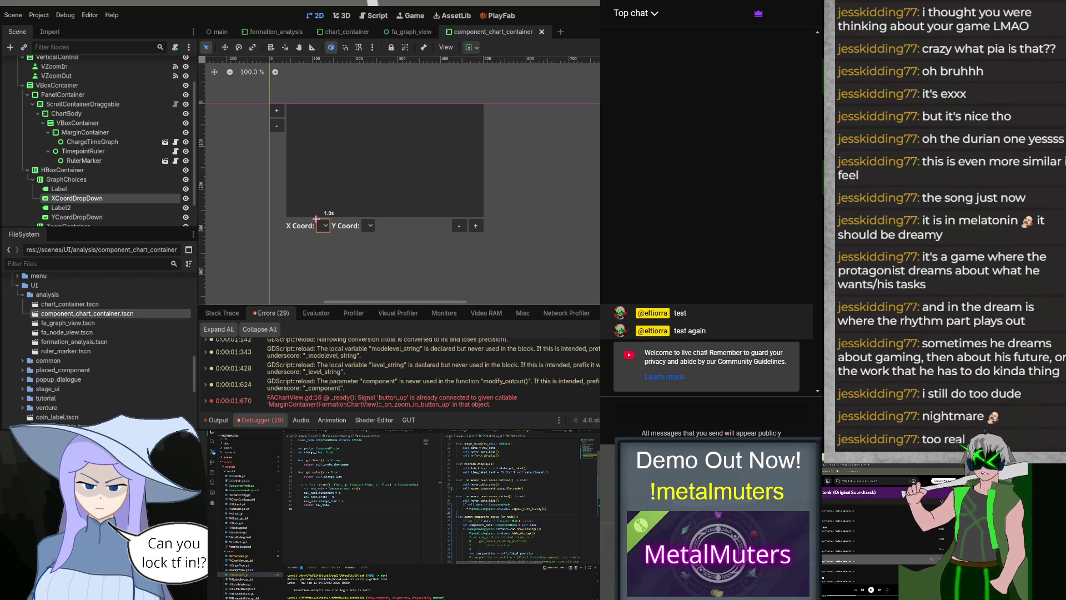
scroll(468, 509, "down", 4)
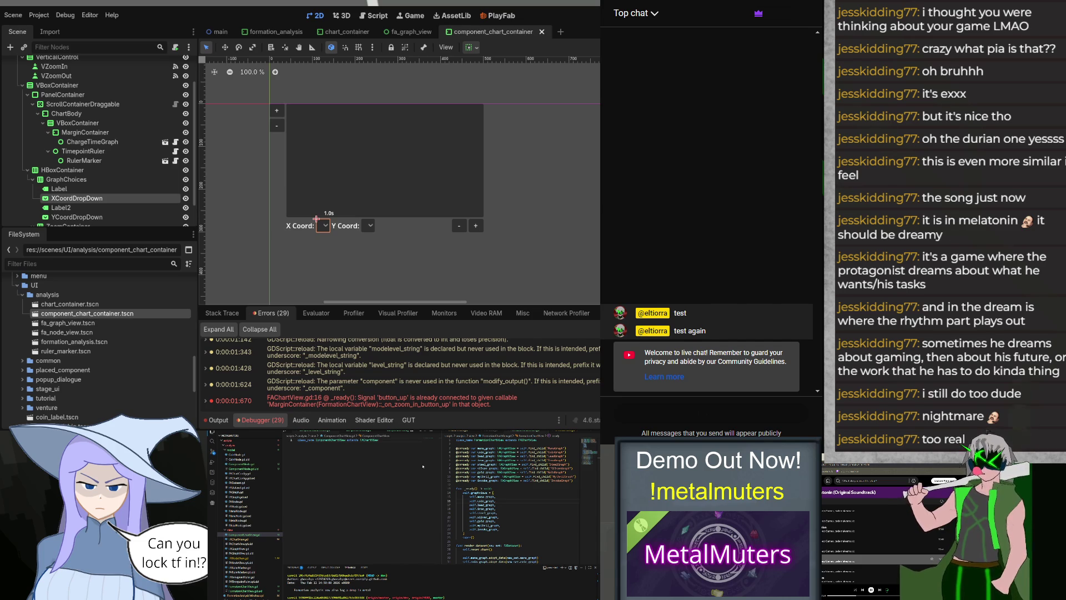
Add blank lines below line 1 of the new script, undoing a half-typed var declaration
key("Return")
key("Return")
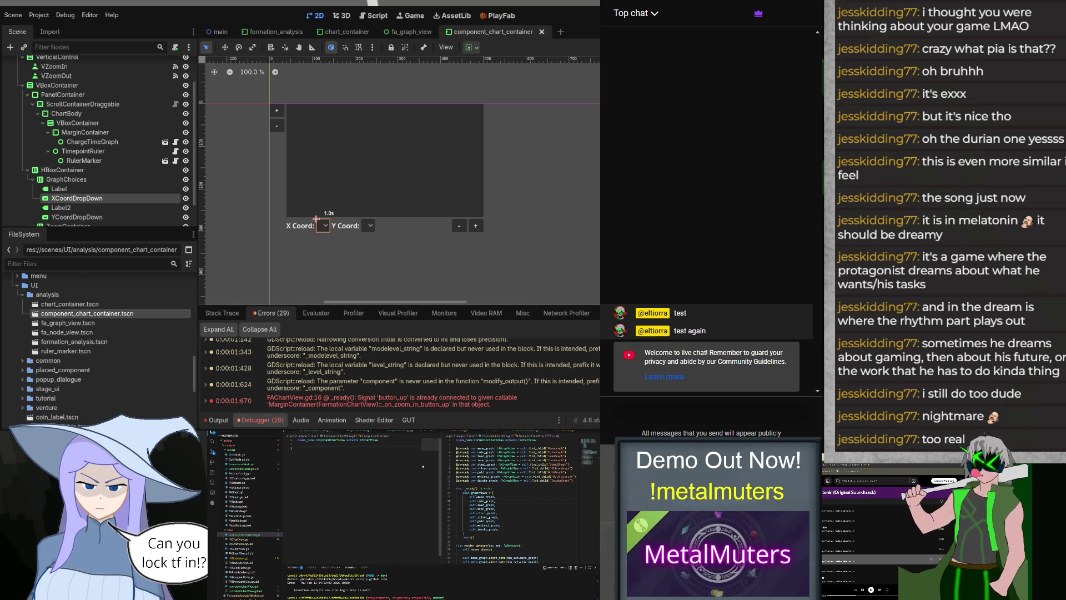
type("var thing_d")
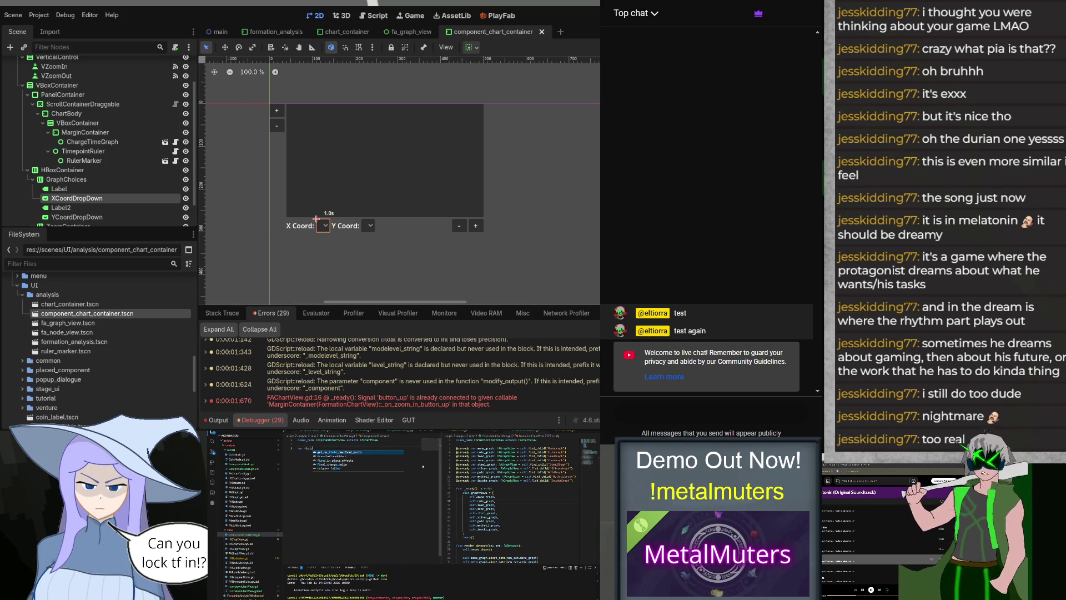
key("ctrl+z")
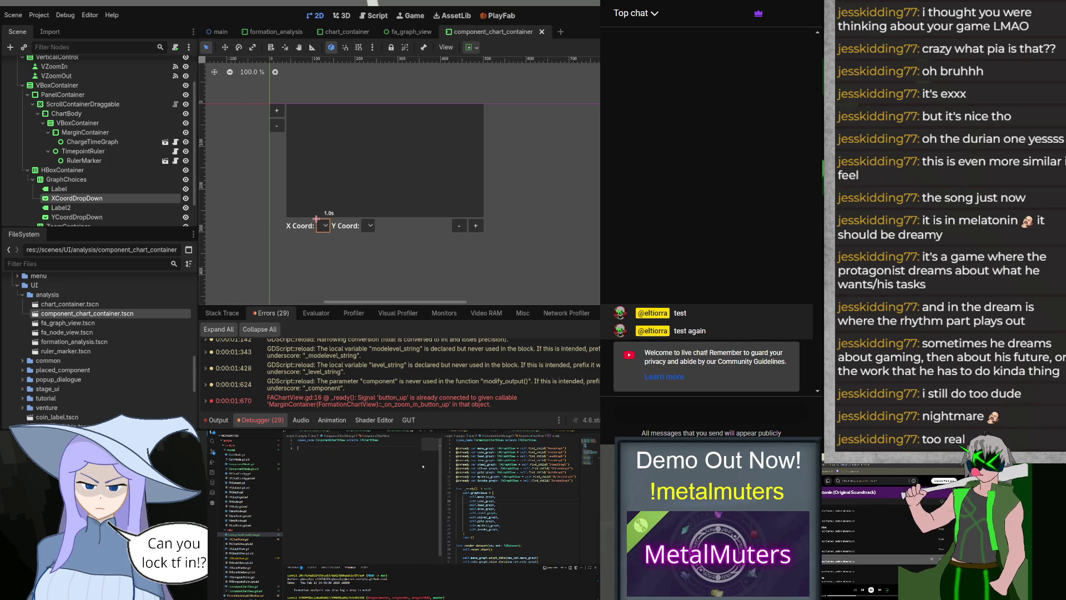
Scroll the reference script to func reset_chart() and select its header
scroll(501, 503, "down", 5)
scroll(490, 482, "up", 5)
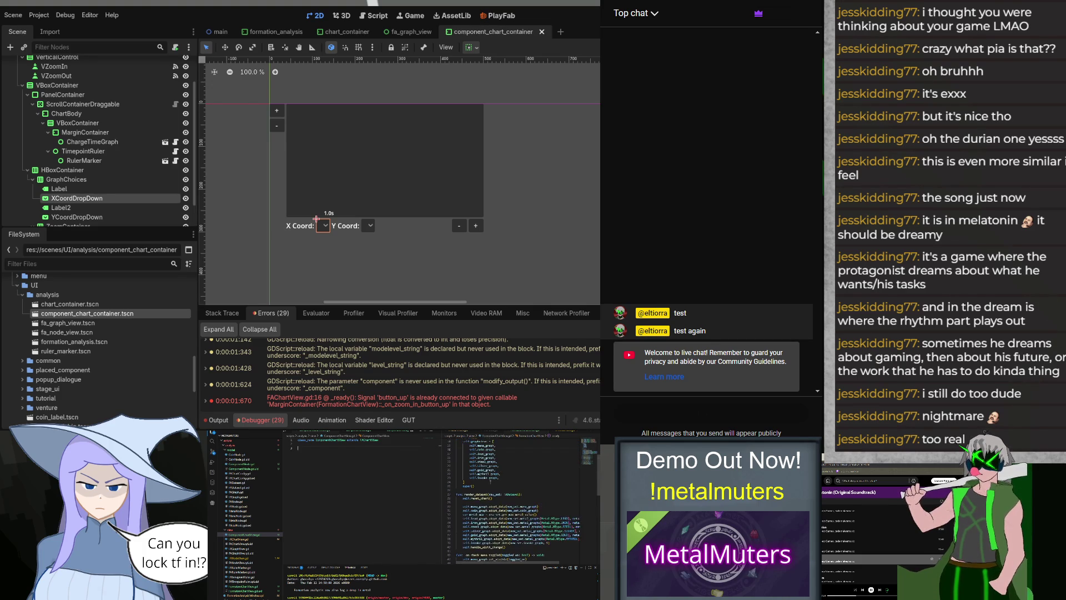
scroll(491, 481, "up", 2)
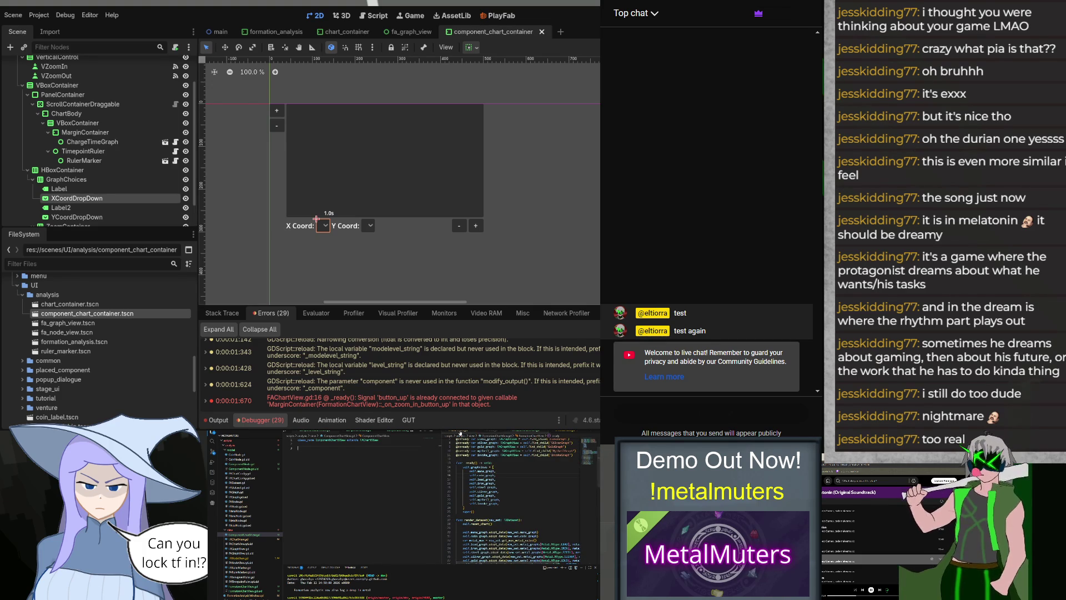
scroll(517, 500, "down", 6)
scroll(517, 500, "down", 5)
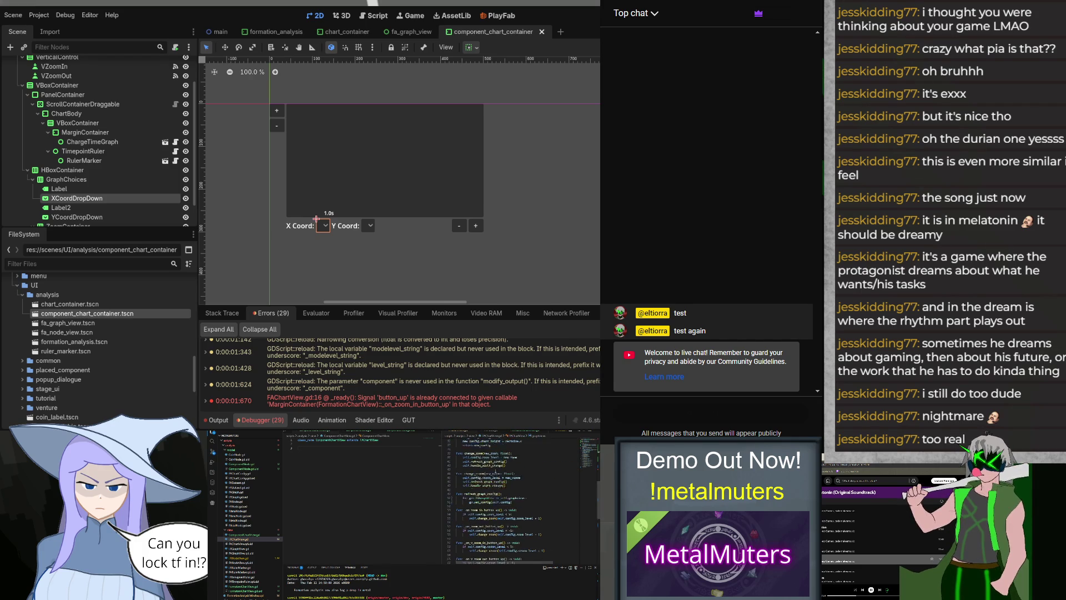
scroll(516, 500, "down", 2)
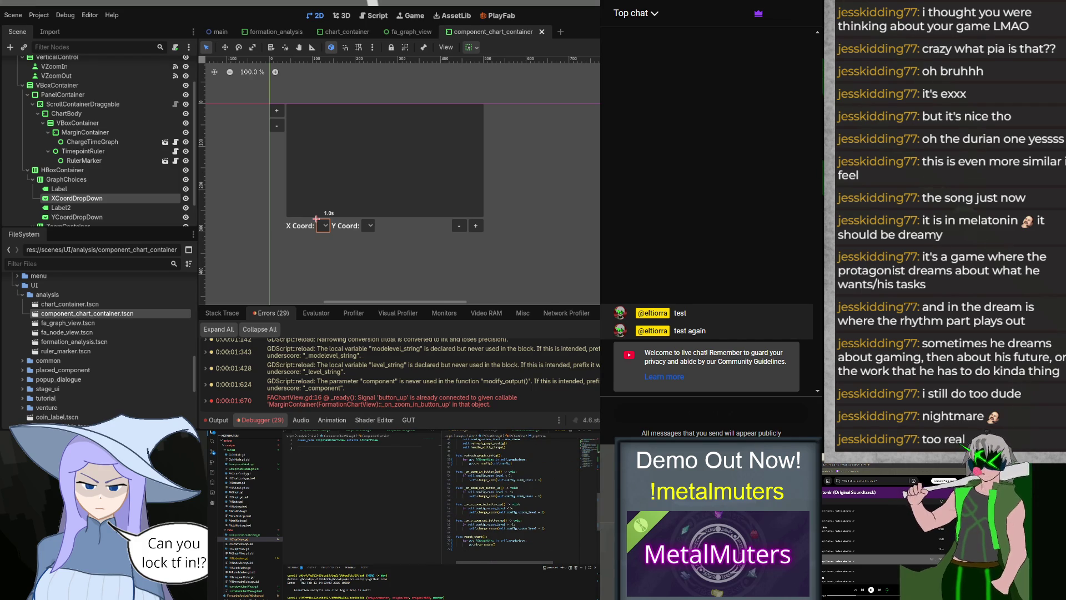
scroll(499, 477, "down", 2)
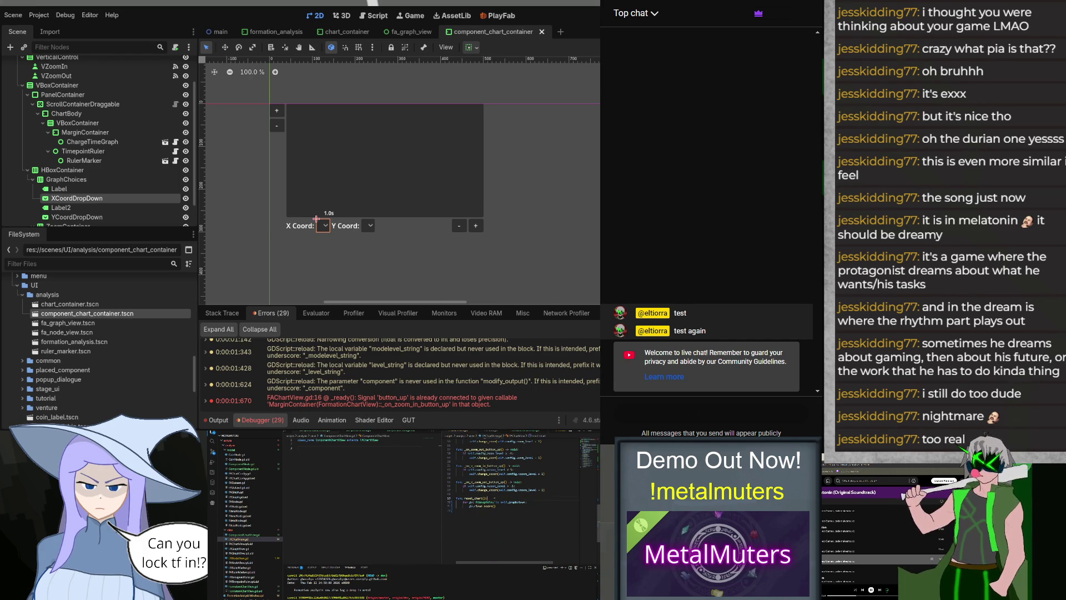
left_click_drag(455, 498, 478, 498)
Paste the reset_chart() header into the new script and make its body call super()
key("ctrl+c")
left_click(333, 447)
key("ctrl+v")
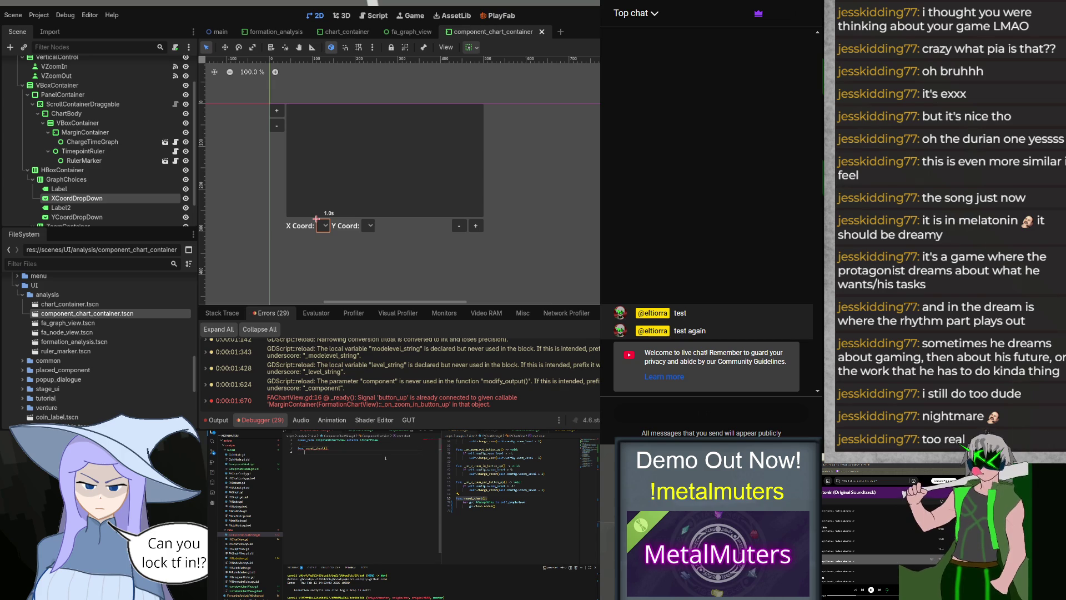
type("super(")
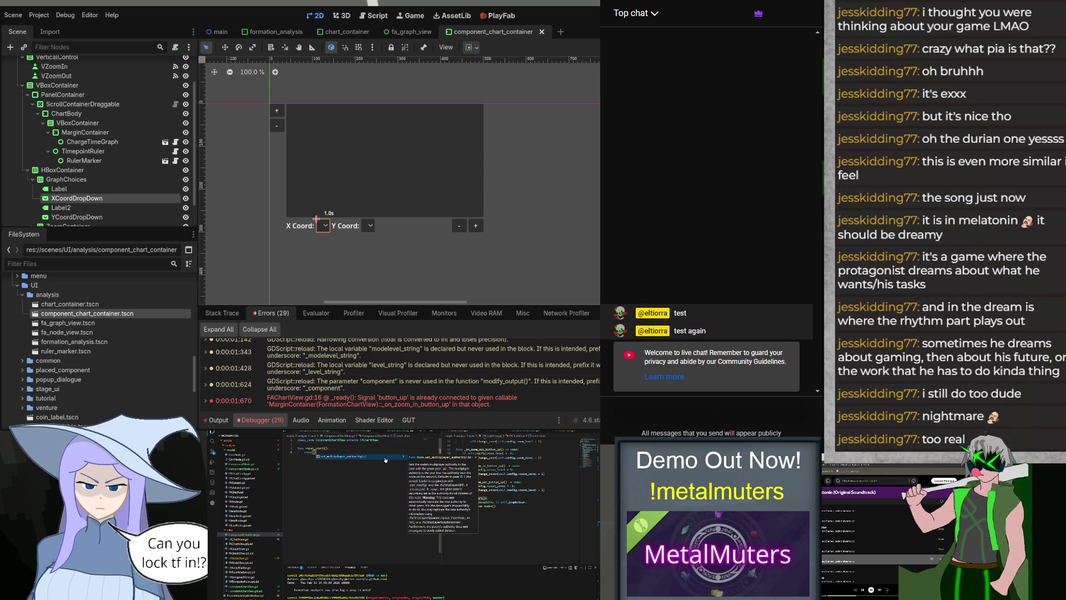
left_click(359, 448)
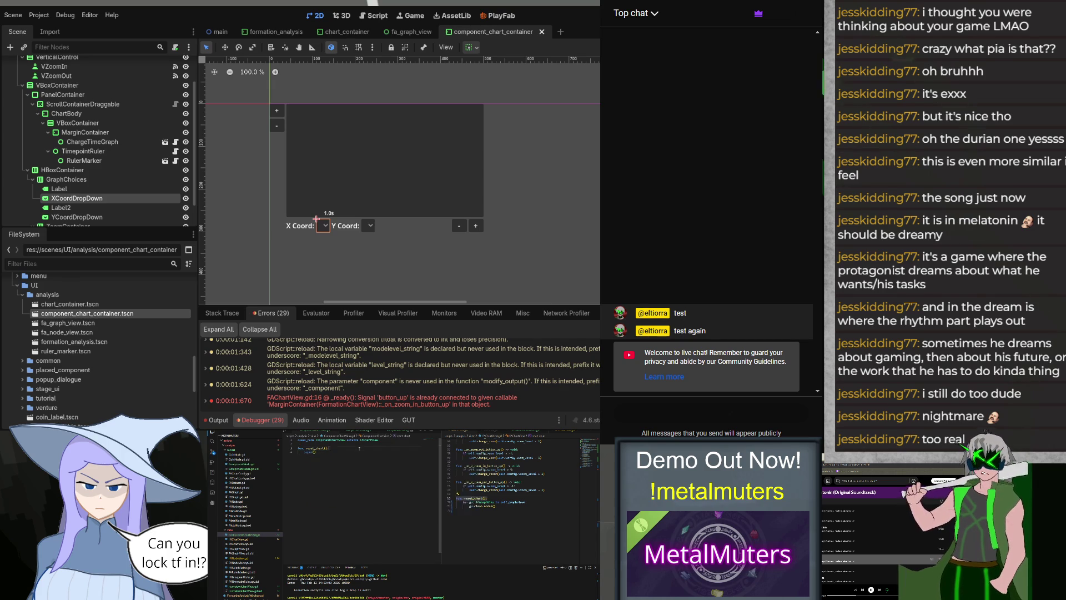
key("Return")
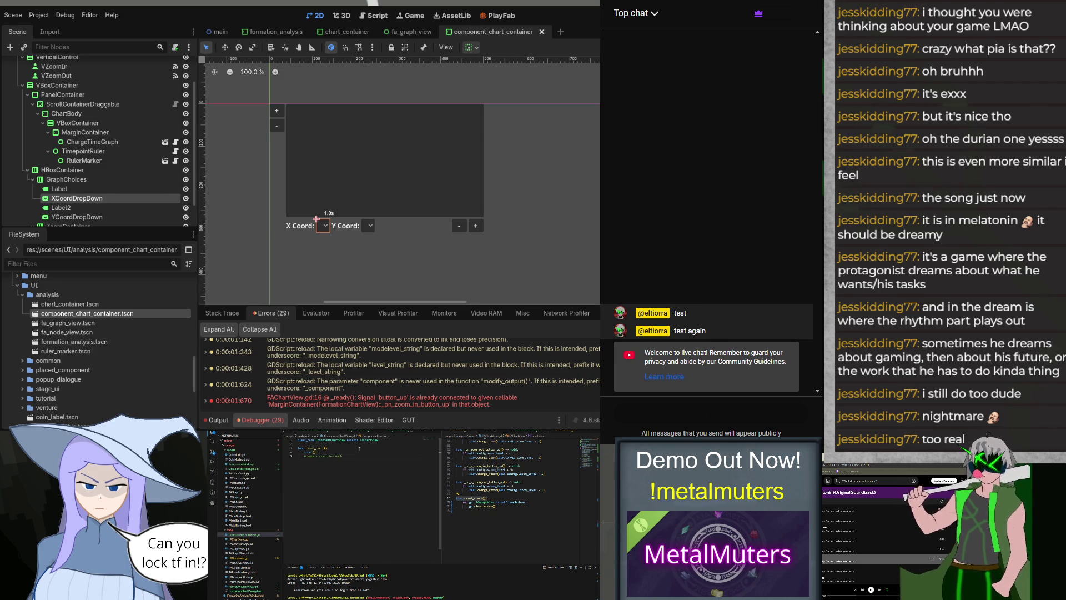
scroll(517, 499, "up", 10)
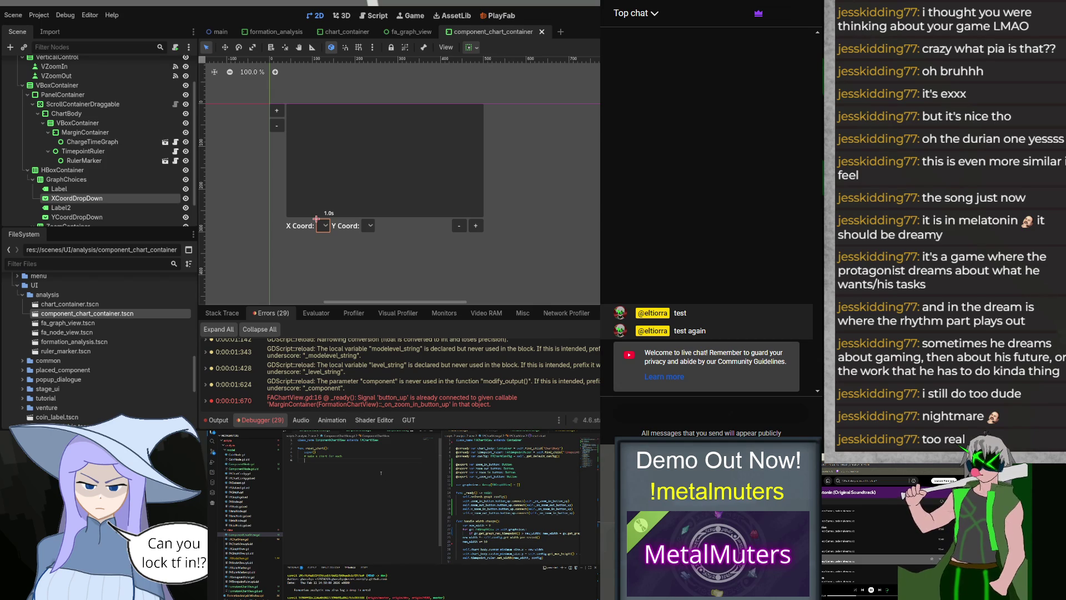
Add a loop that calls queue_free on every graph view in self.graphviews
type("for gv: FA")
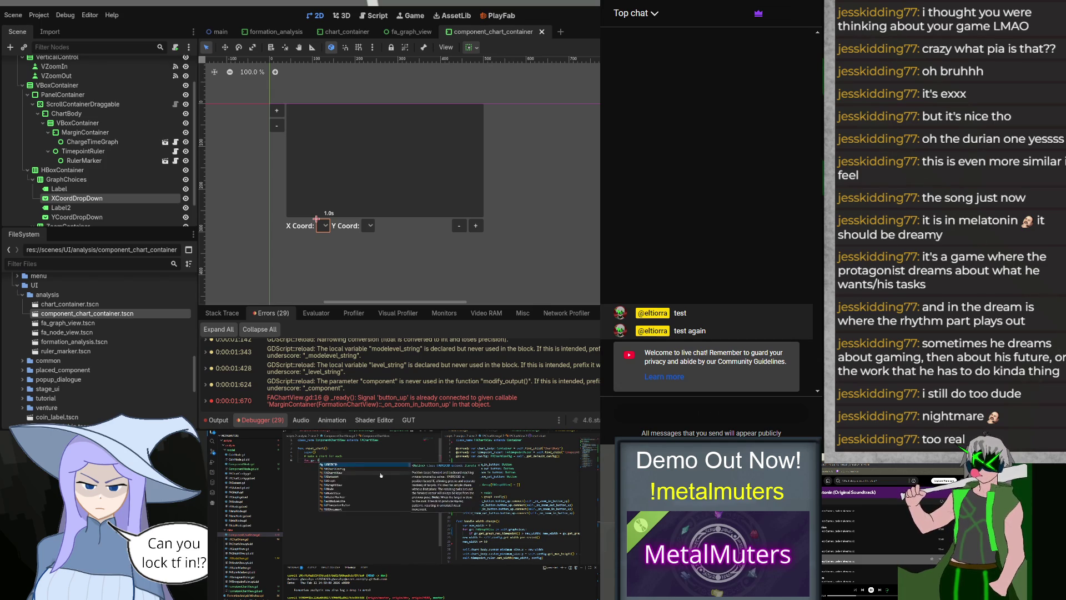
type("phView in self")
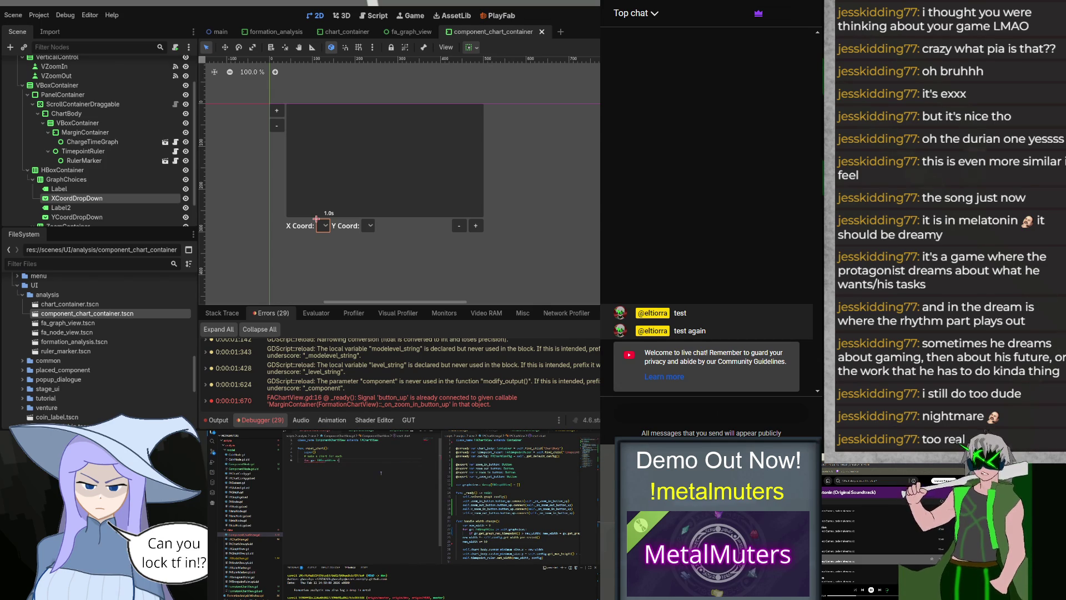
type(".graphviews")
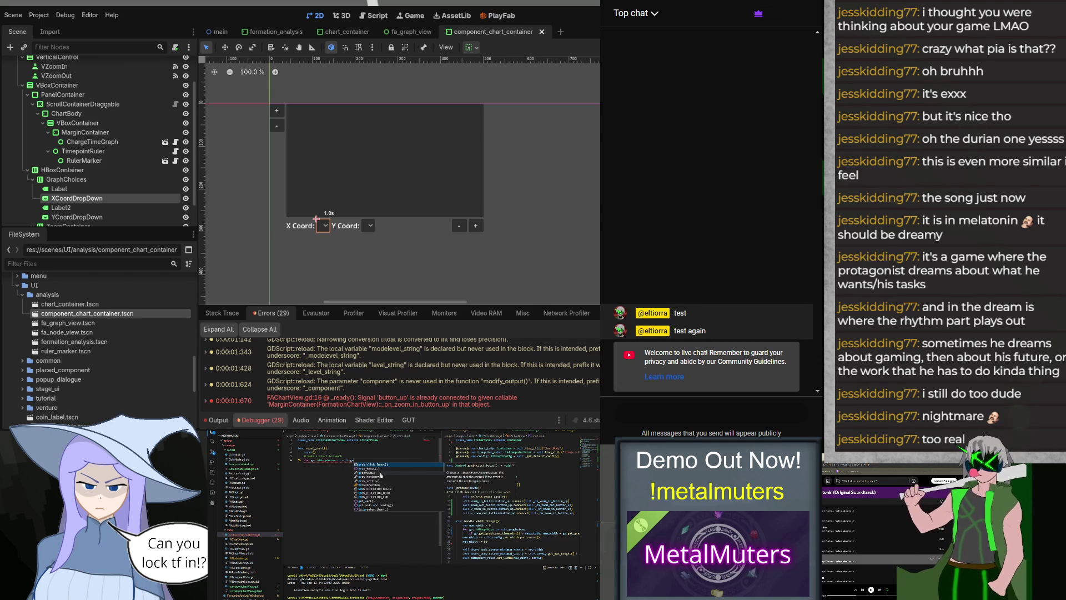
key("Return")
type("gv.cl")
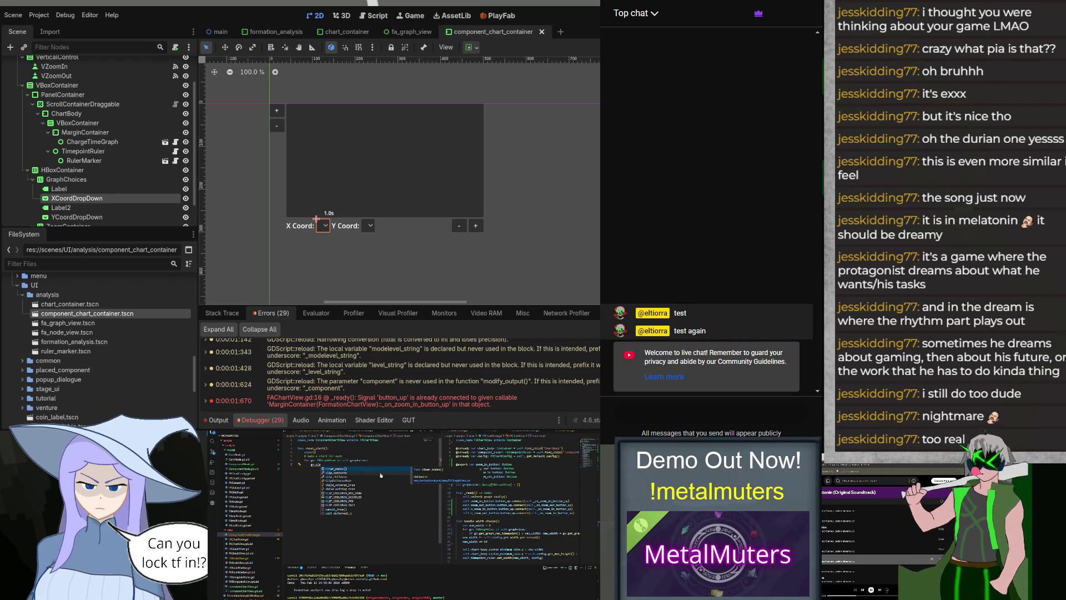
key("BackSpace")
key("BackSpace")
type("q")
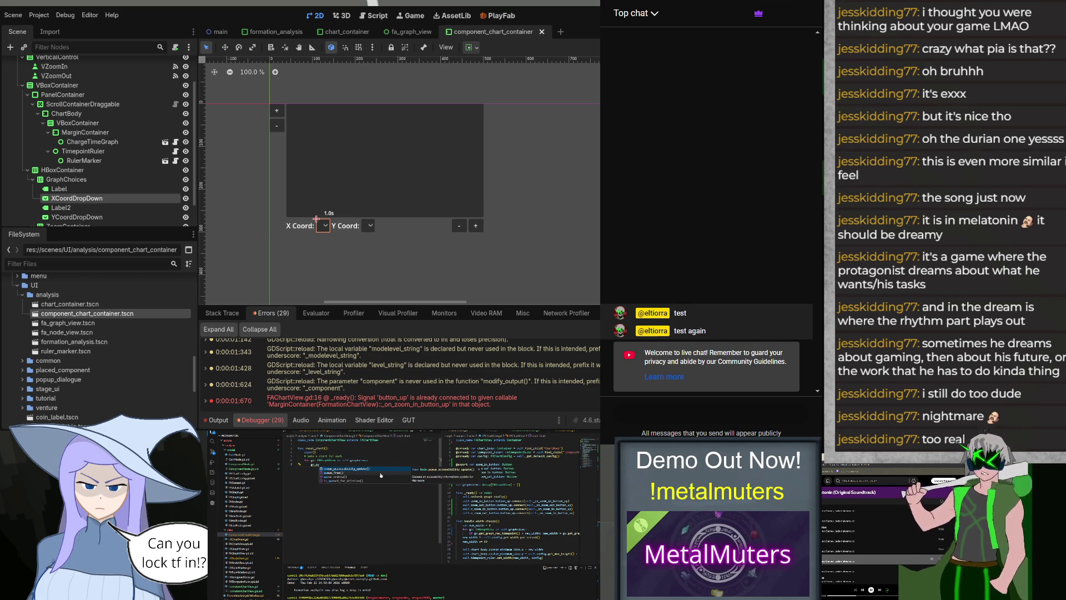
key("Down")
key("Return")
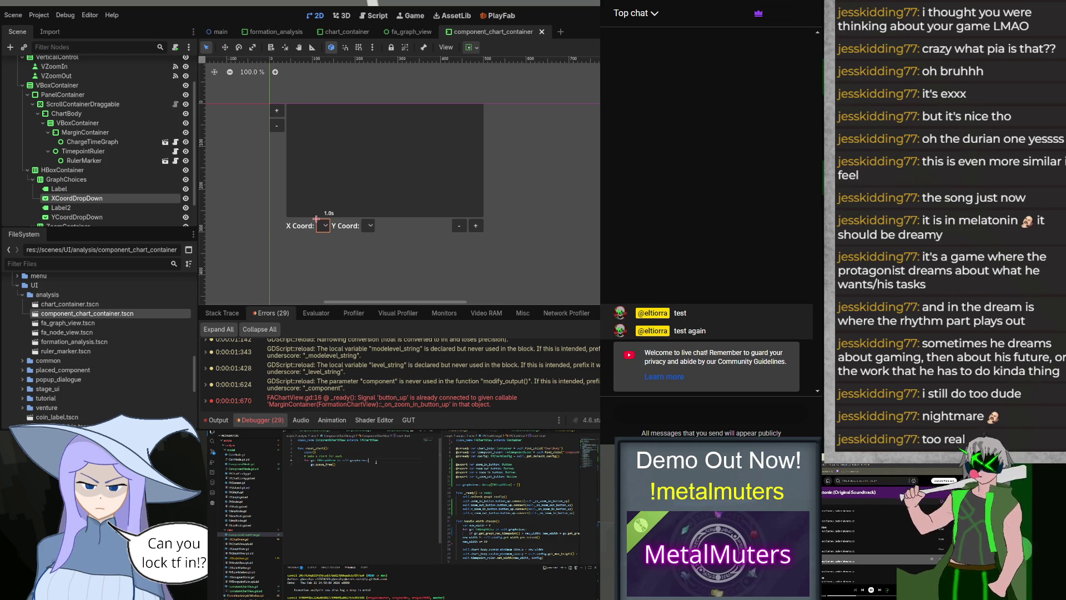
key("Return")
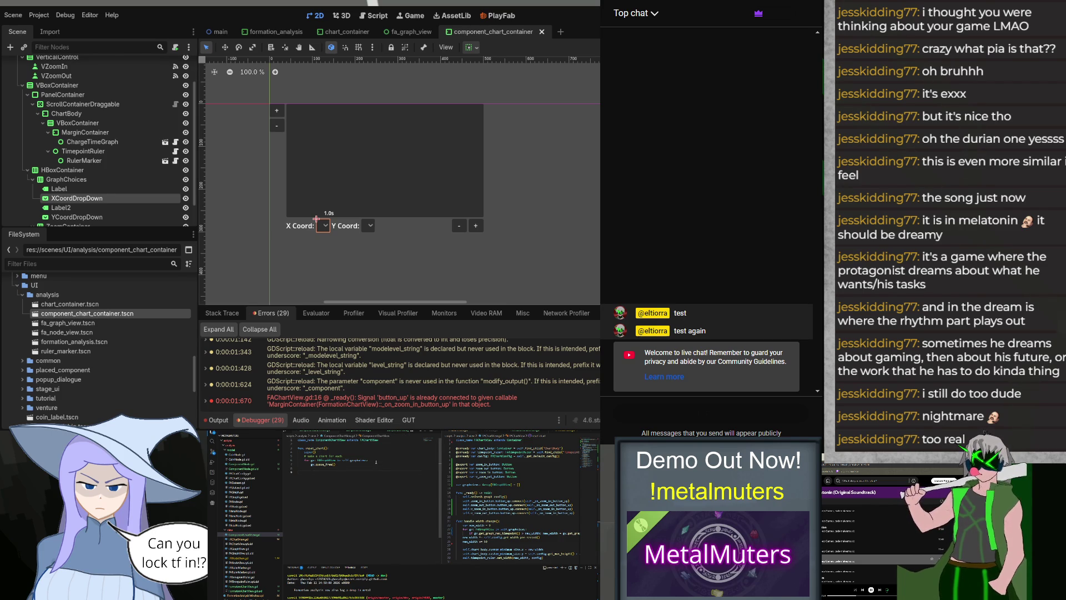
Add a for-i loop over range(Global.formation_field_size.x)
type("for i in randge(")
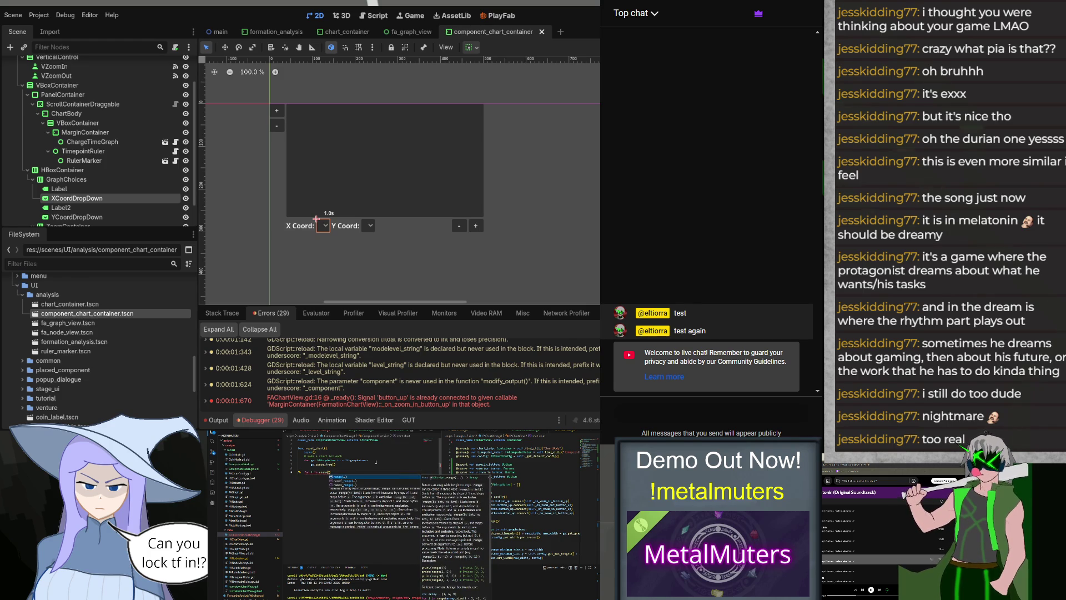
key("Return")
type("Global")
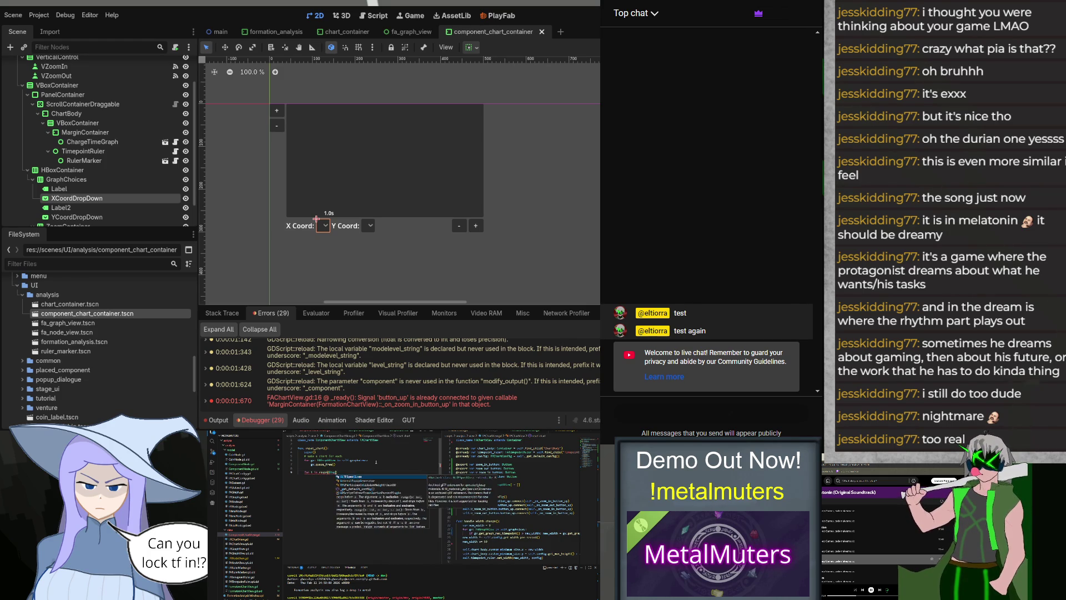
type(".form")
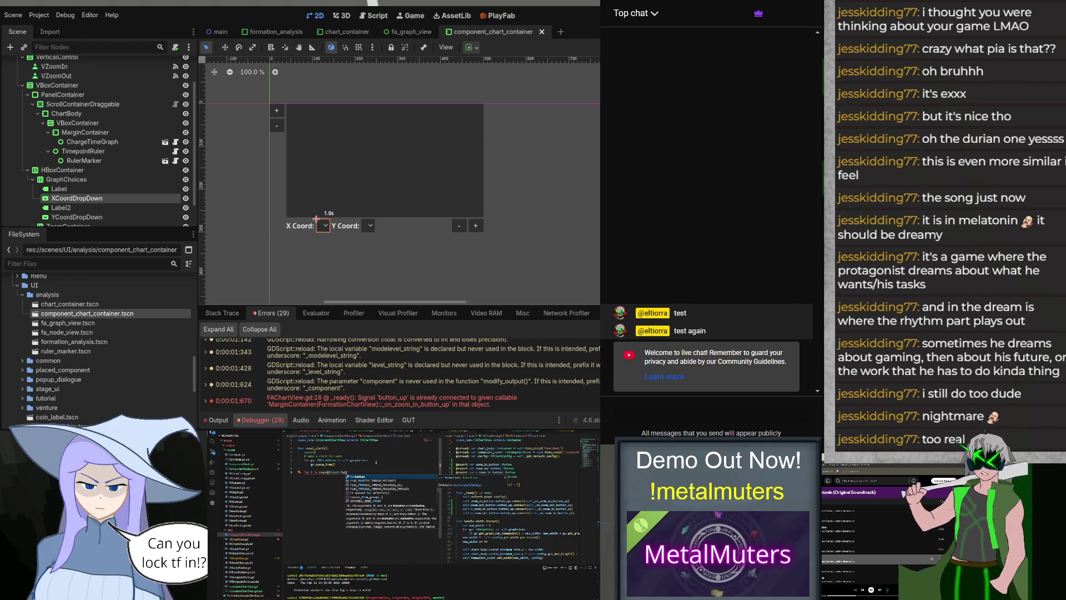
type(".")
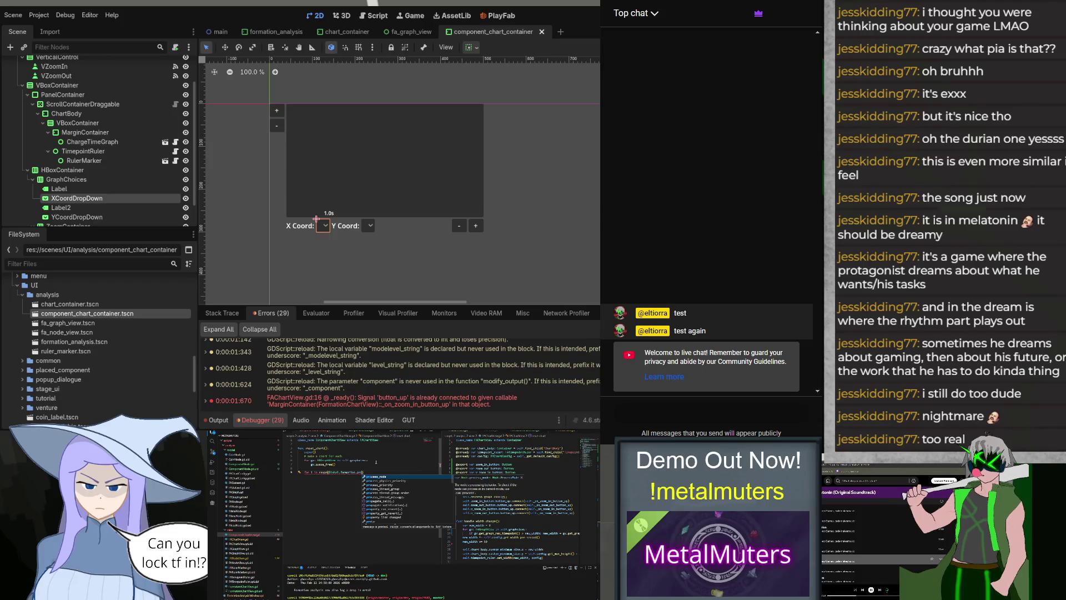
key("BackSpace")
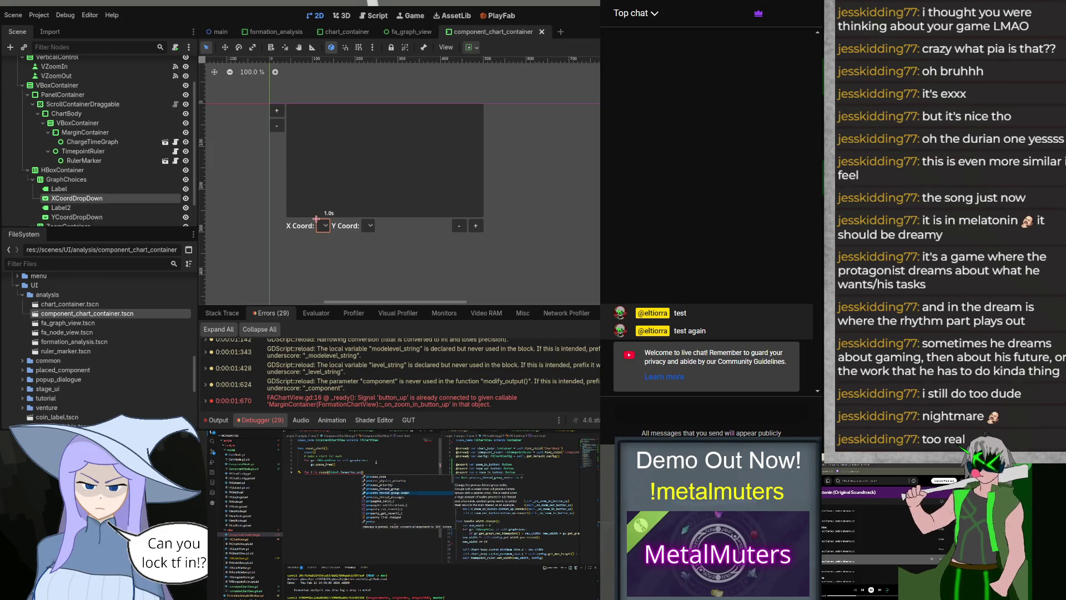
key("BackSpace")
type("f")
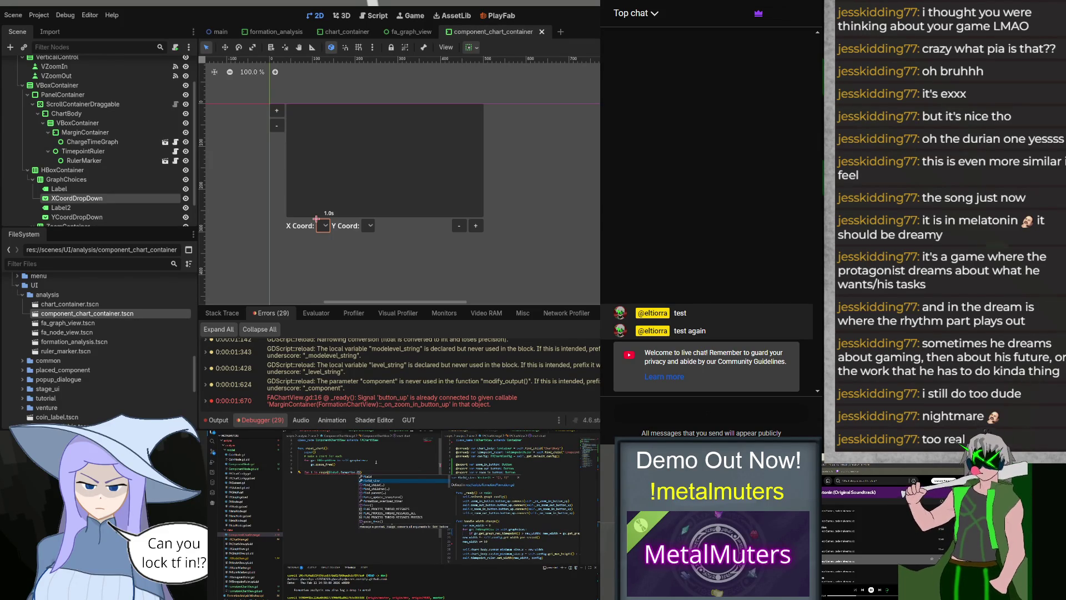
key("Return")
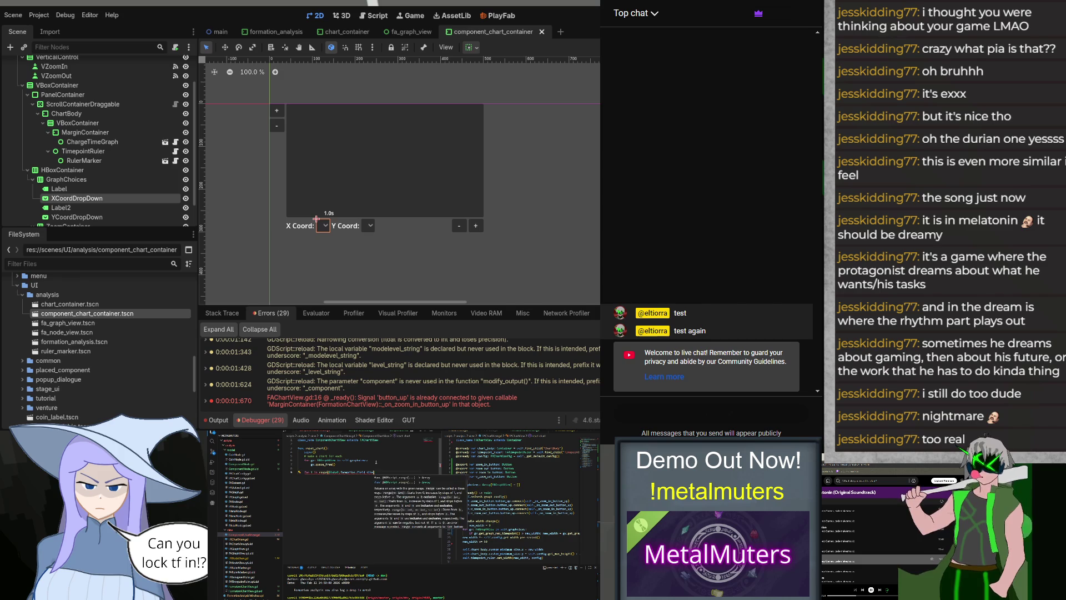
type(")")
key("Return")
Check the formation field size definition in Formation.gd under the model folder
scroll(270, 559, "down", 5)
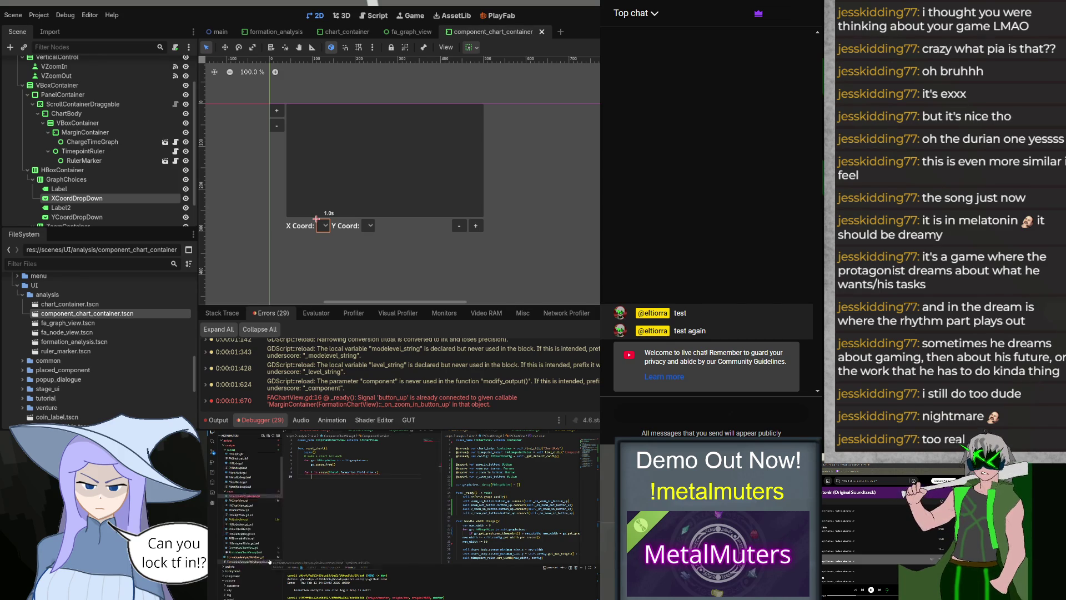
scroll(267, 555, "up", 5)
left_click(231, 497)
scroll(243, 508, "down", 10)
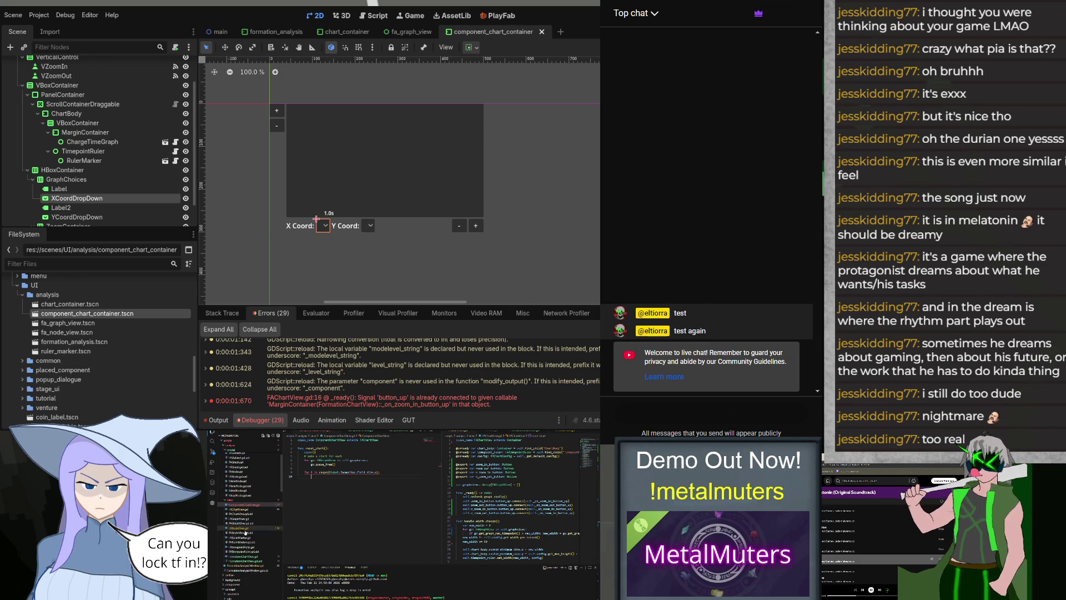
scroll(240, 553, "down", 5)
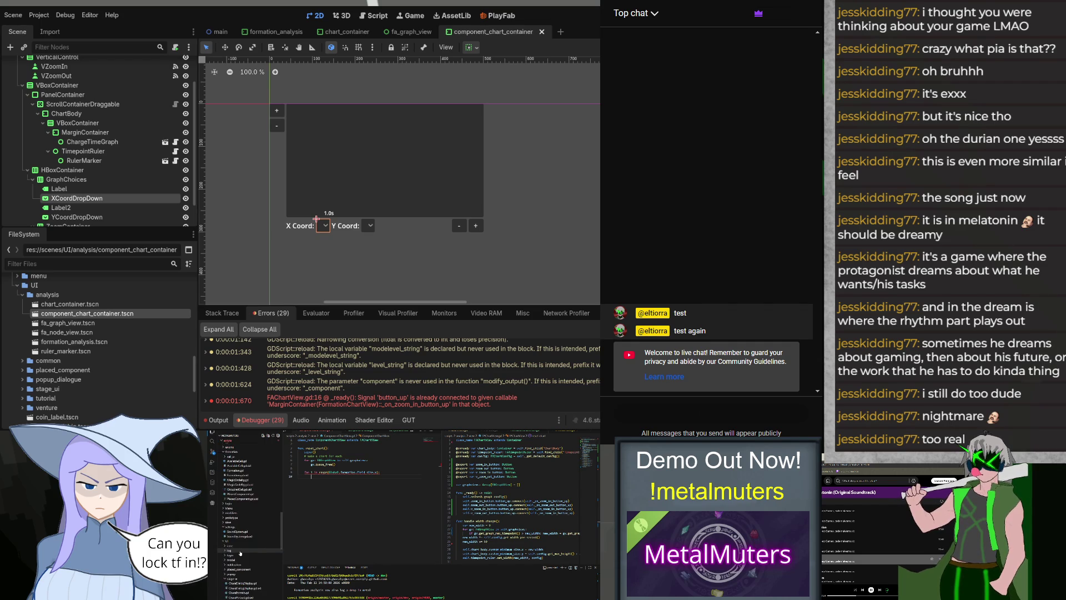
left_click(239, 471)
scroll(344, 500, "down", 15)
scroll(387, 498, "down", 3)
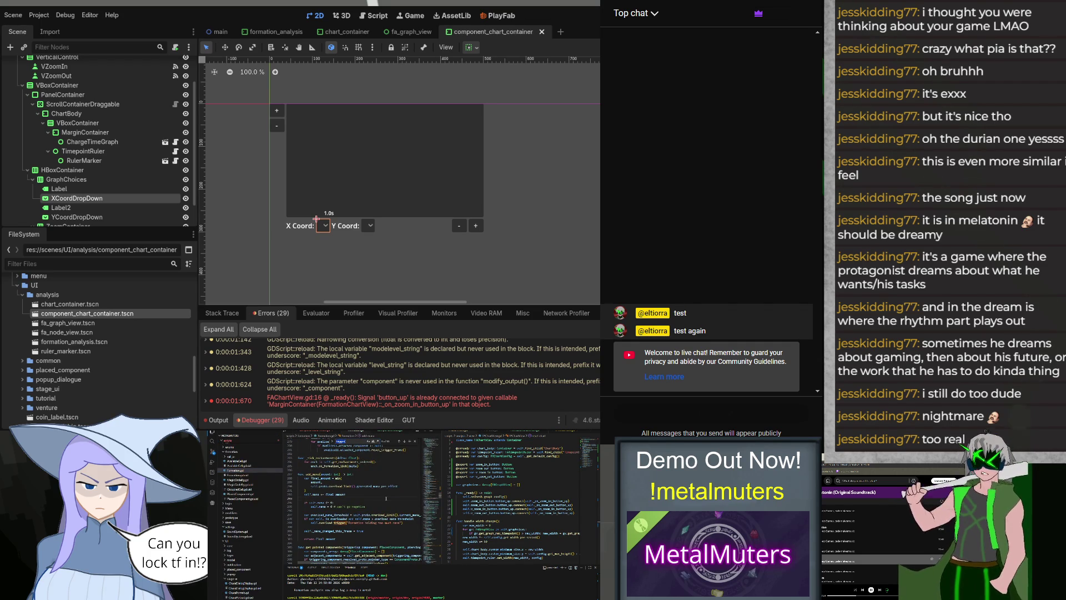
scroll(386, 498, "up", 20)
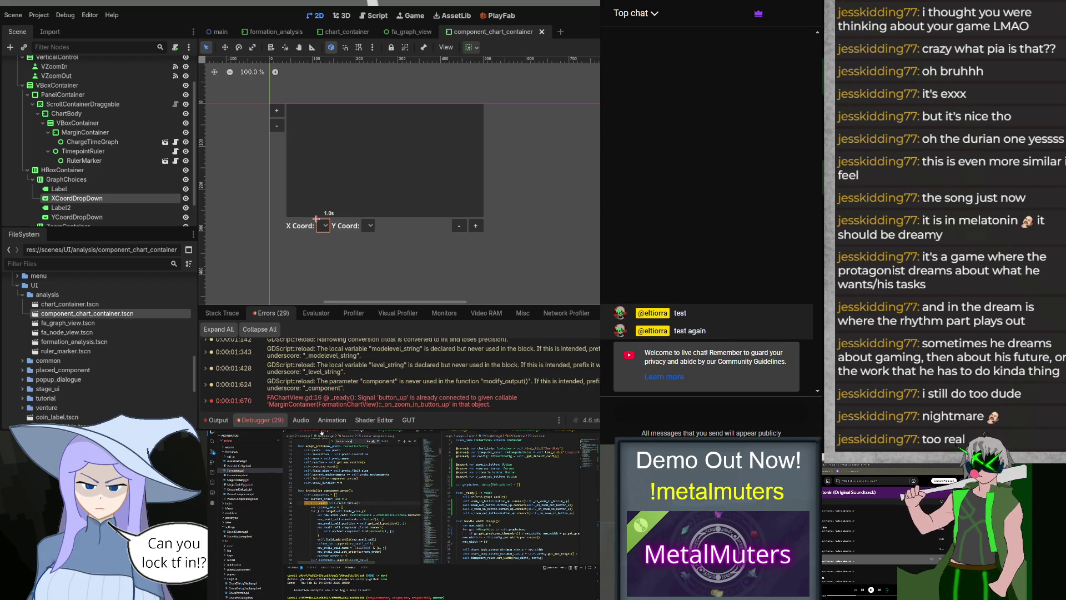
Duplicate the loop as a for-j loop over .y and add '# create a new graph obj'
key("ctrl+Tab")
left_click_drag(304, 473, 381, 472)
key("ctrl+c")
key("End")
key("Return")
key("ctrl+v")
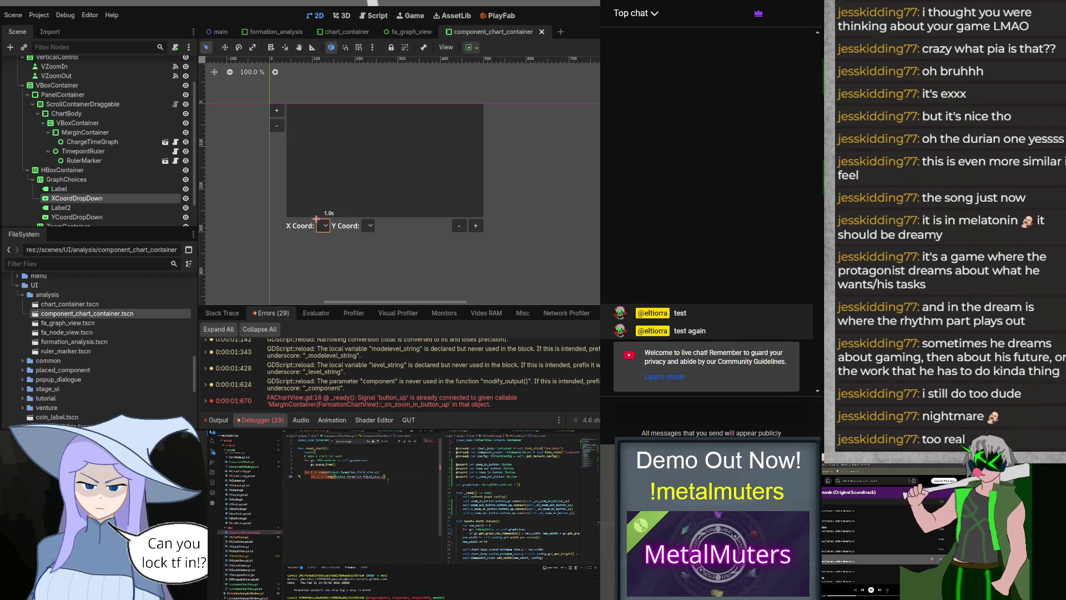
type("jy")
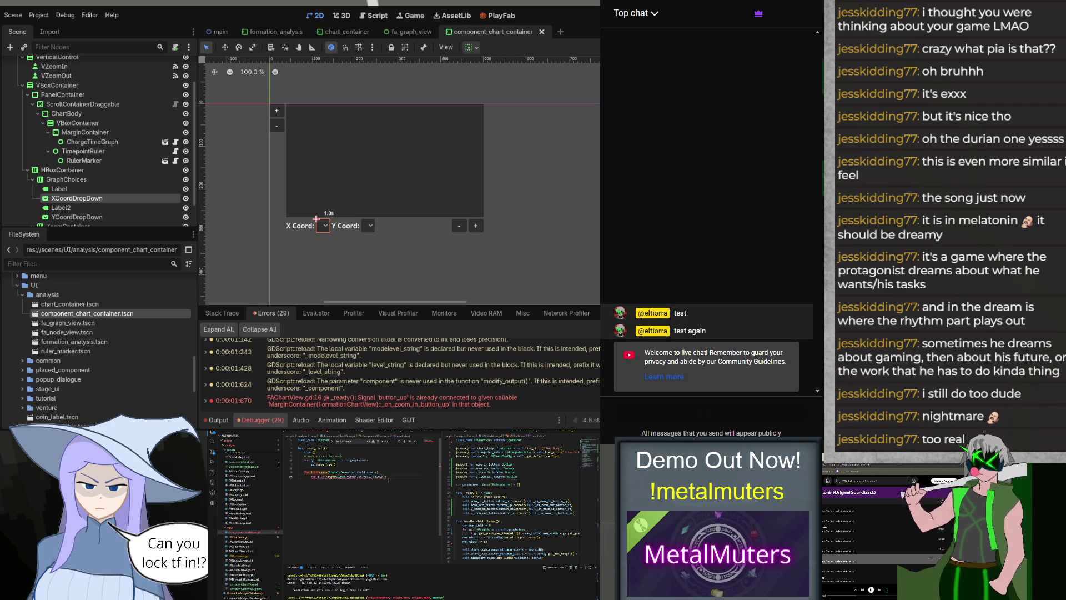
type("y")
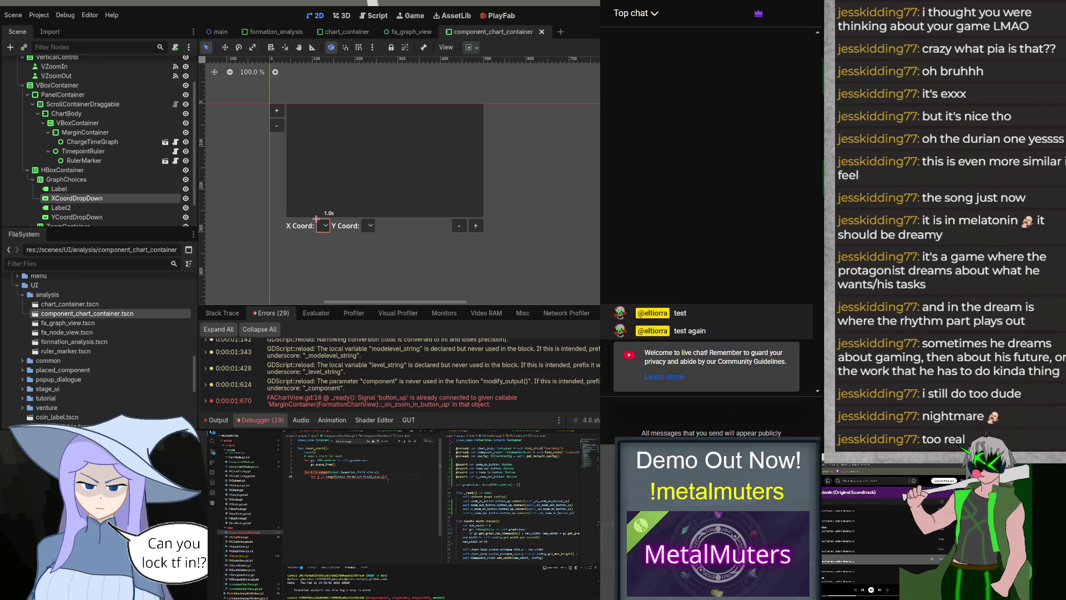
key("Return")
type("pri")
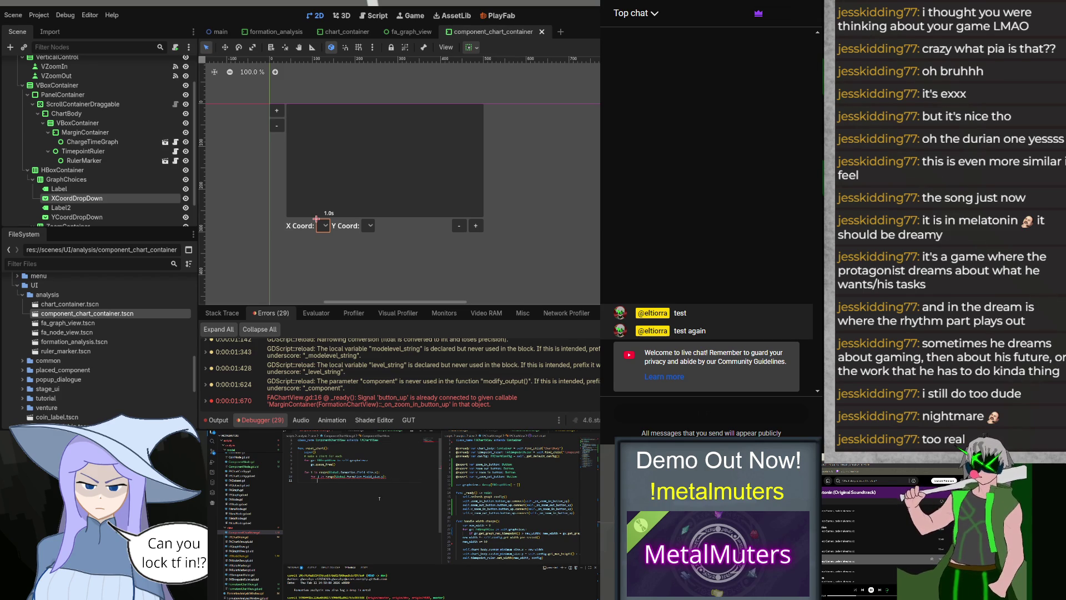
type("# create a new graph obj")
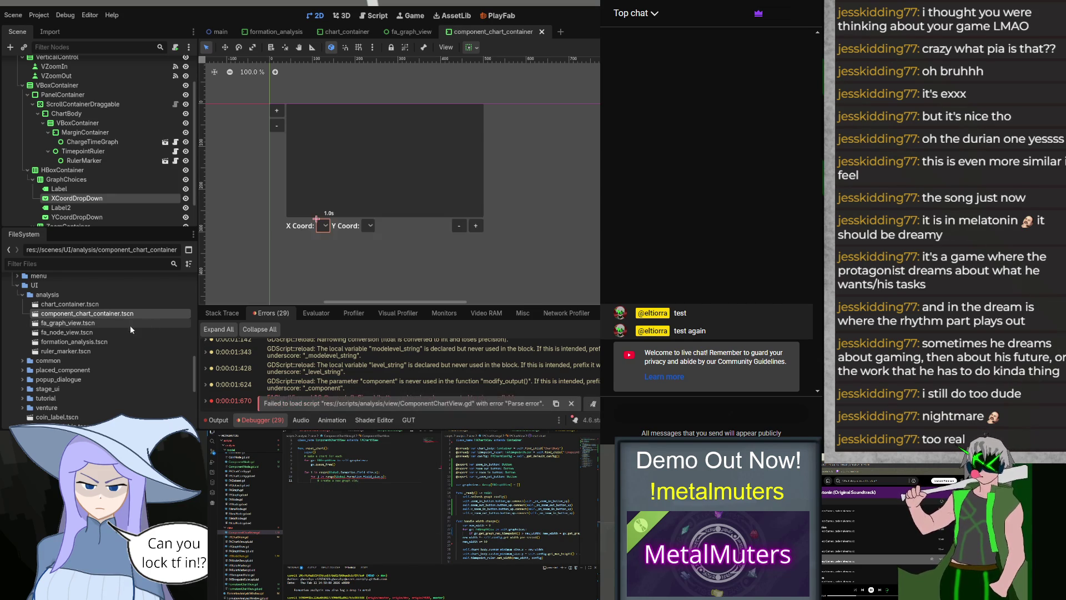
left_click(96, 333)
left_click(66, 322)
left_click(128, 249)
key("Return")
type("static FAG")
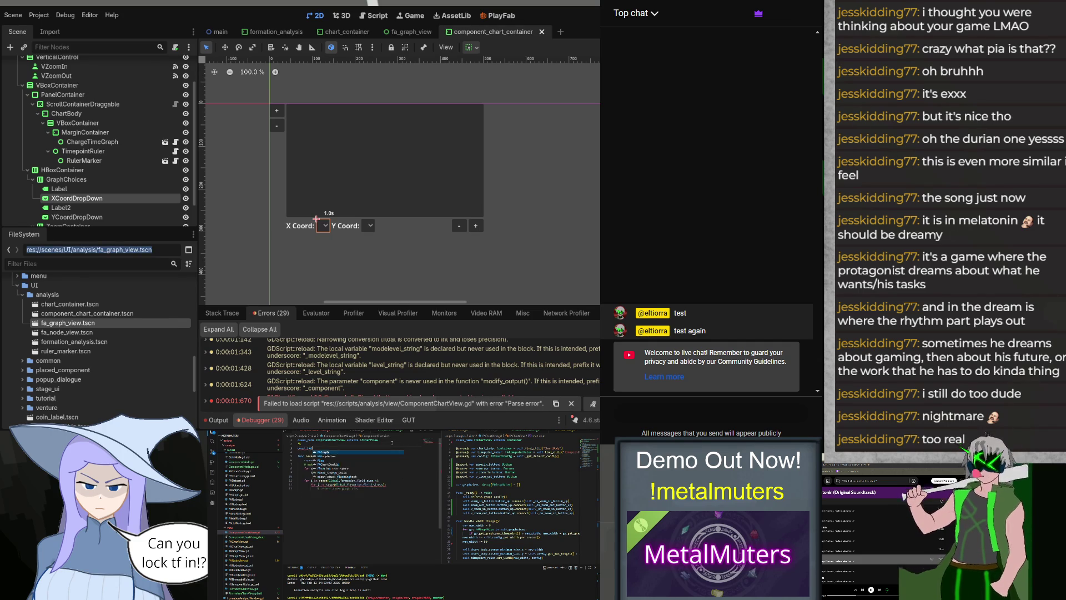
type("phView")
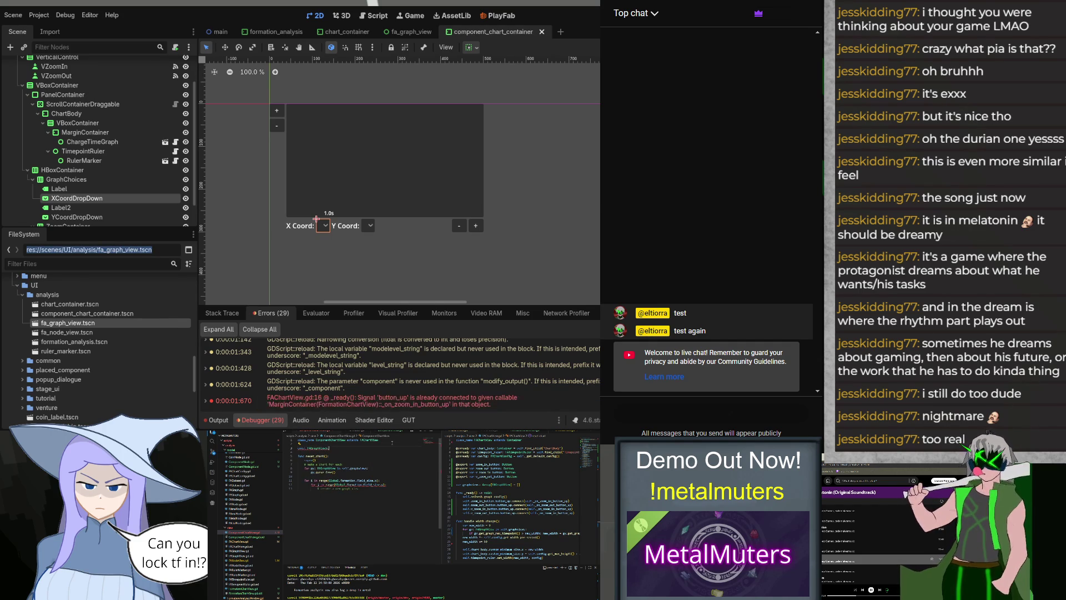
type(" = preload")
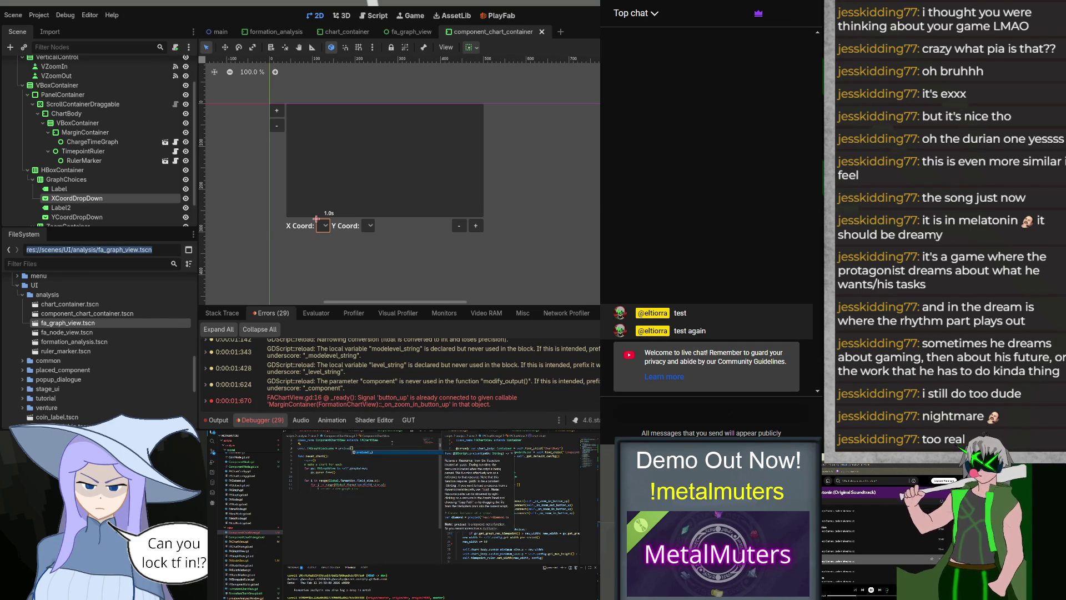
type("\"res://scenes/UI/analysis/fa_graph_view.tscn\"")
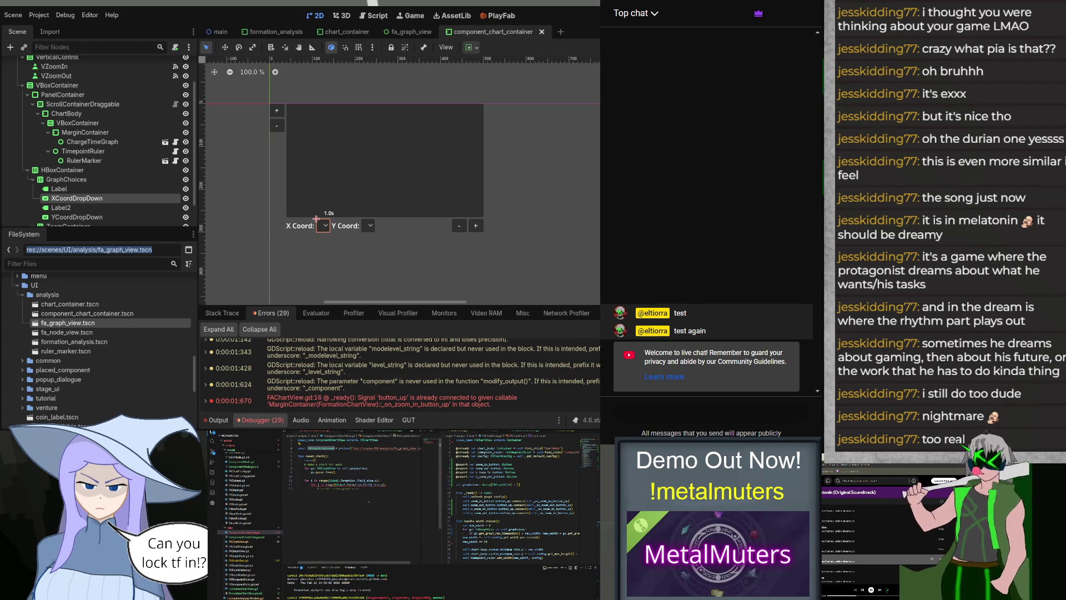
key("Return")
type("var new_gr")
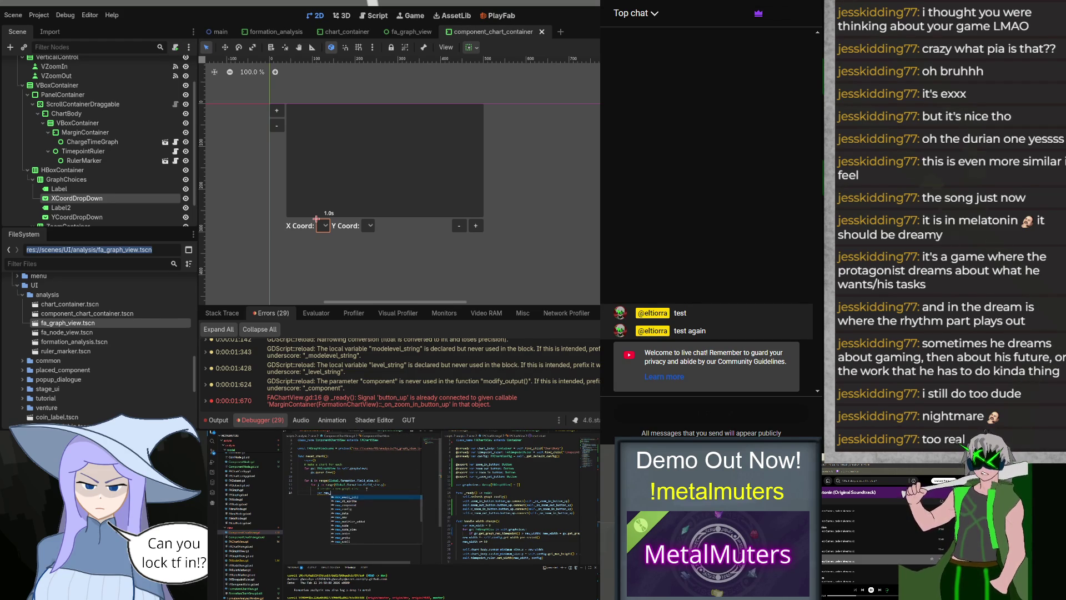
type(": FAGraphView = ")
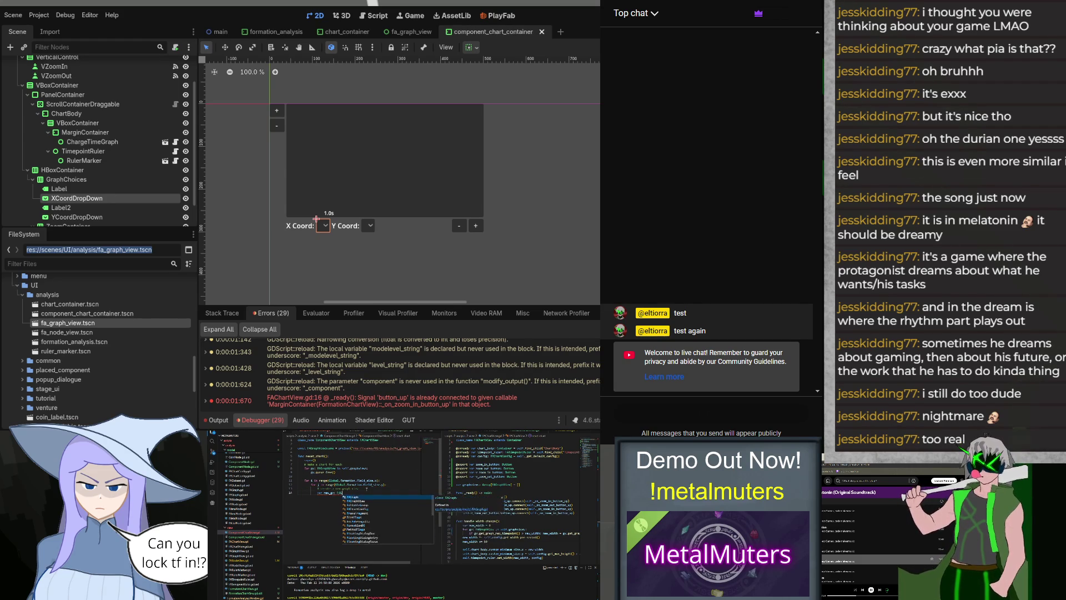
type("FAGraphViewScene.ins")
key("Return")
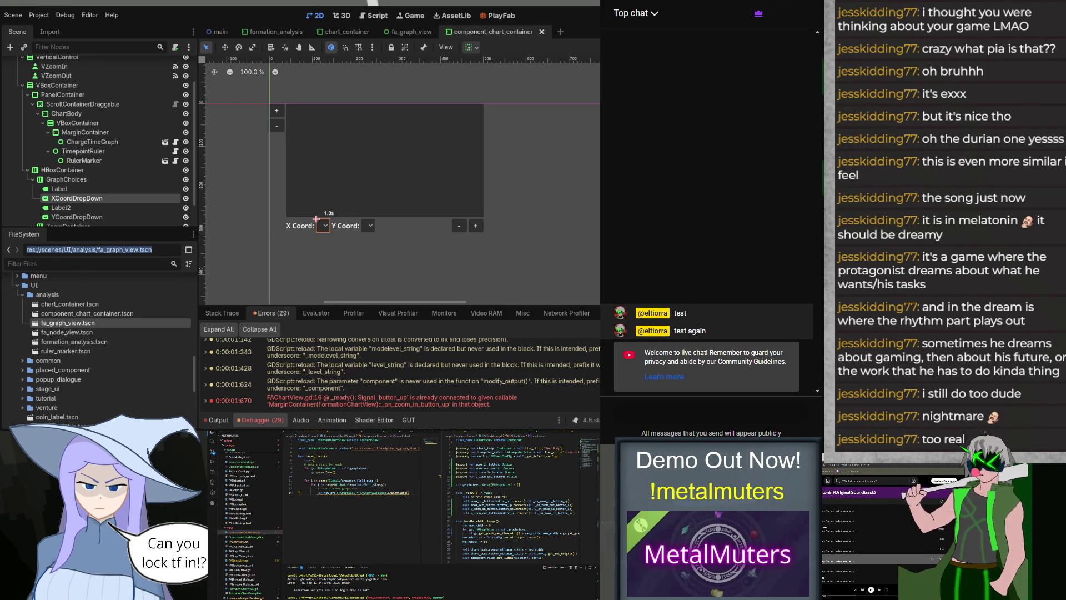
type("graphviews.ap")
key("Return")
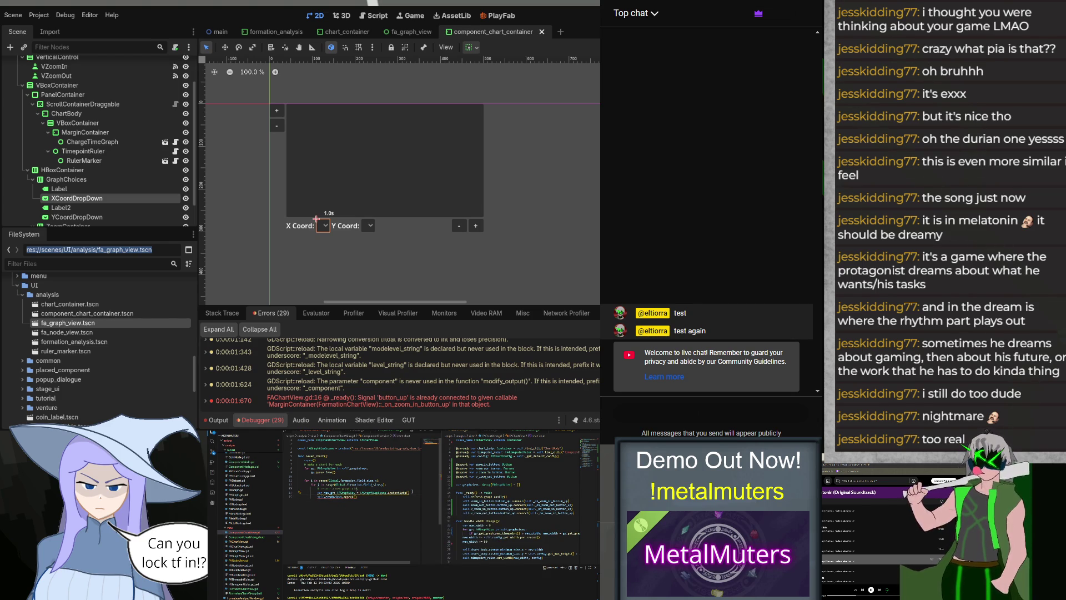
type("self")
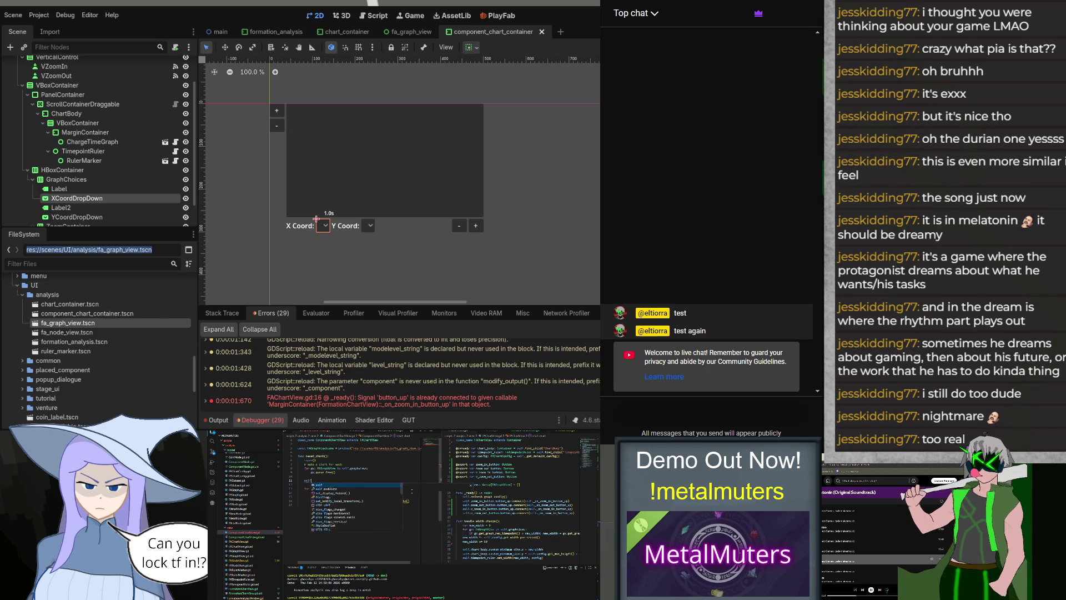
type(".graphViews.appe")
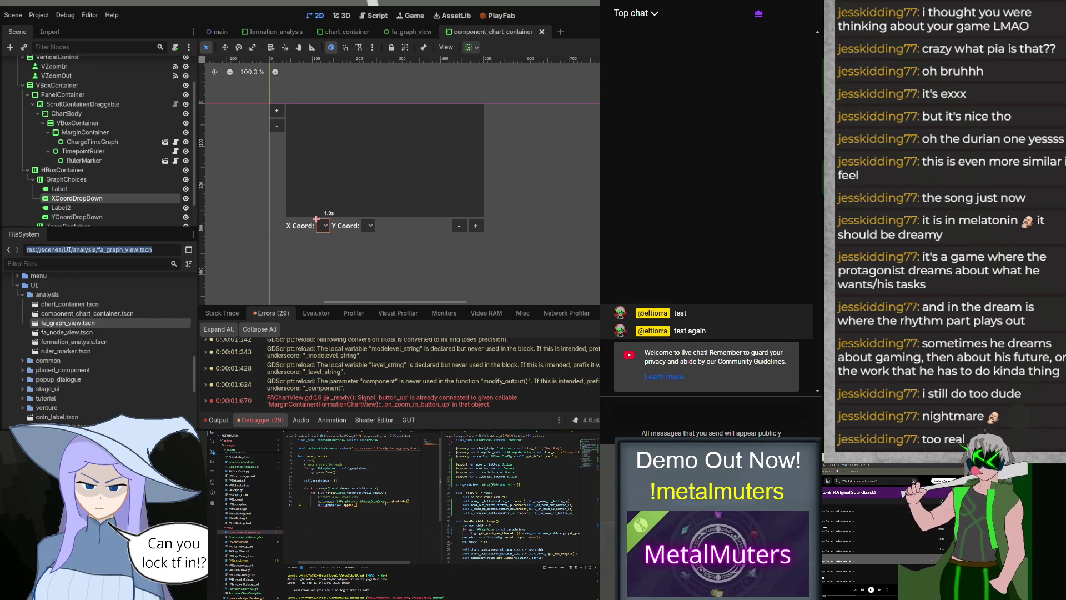
type("nd(new_g")
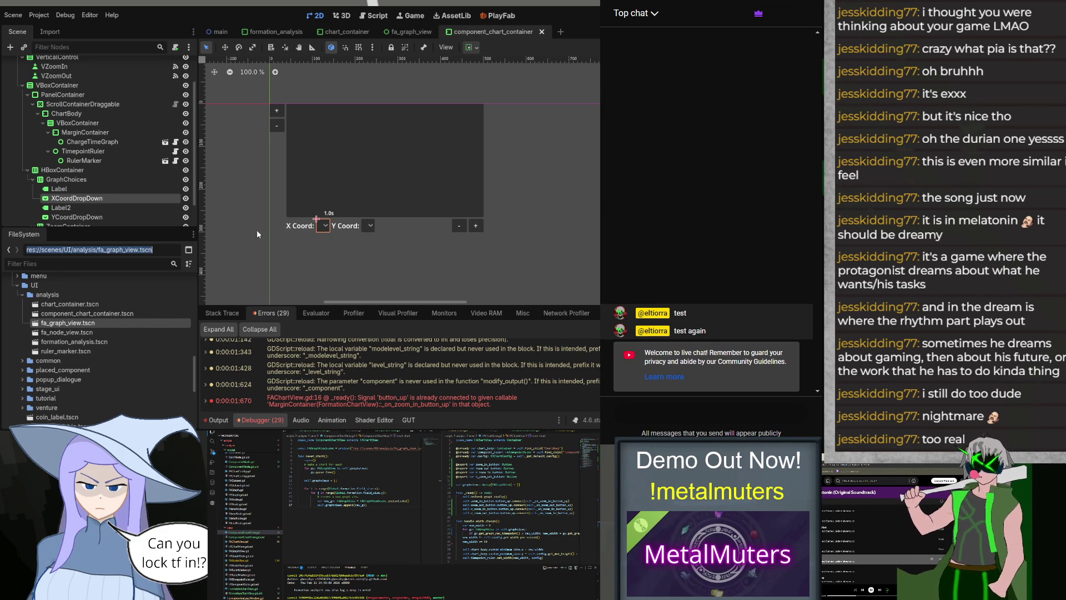
Switch to the fa_graph_view scene and save it
left_click(410, 32)
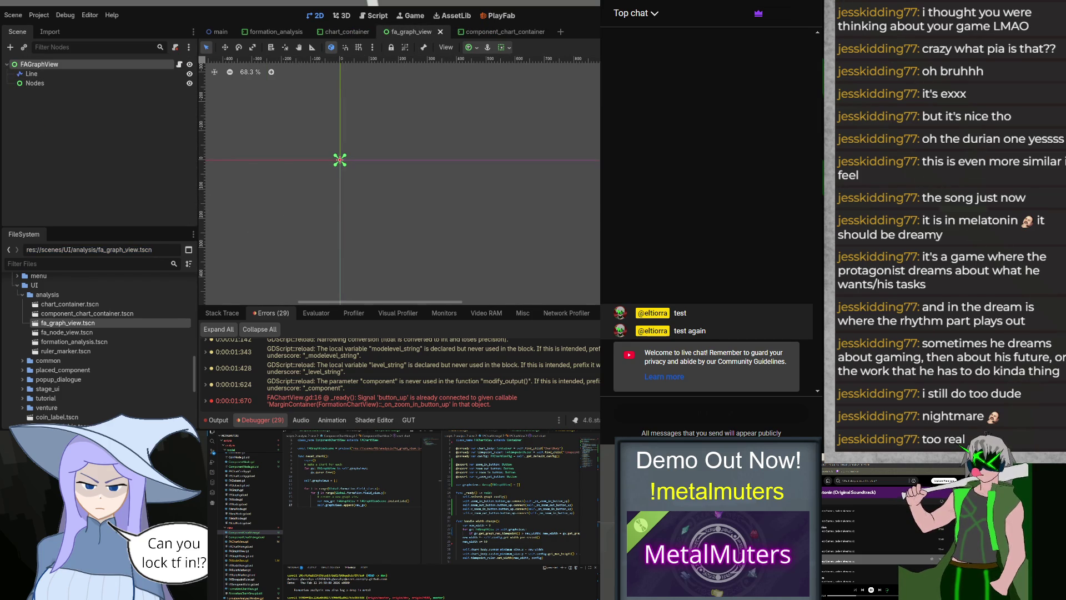
key("ctrl+s")
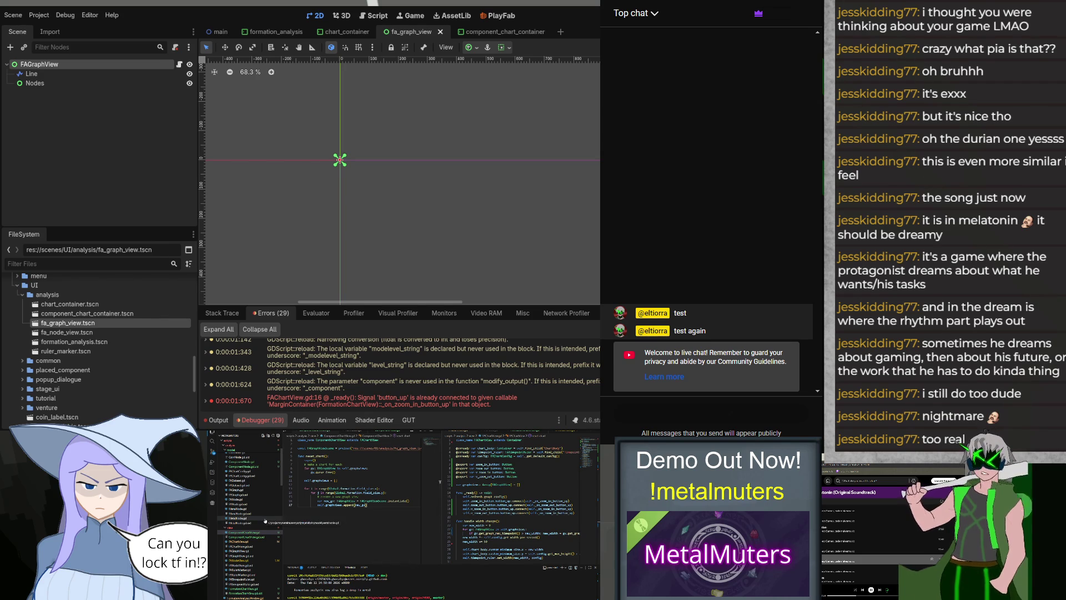
left_click(244, 480)
Declare var component_graphs: Array[FAGraph] = [] in FADataset.gd
scroll(356, 488, "up", 1)
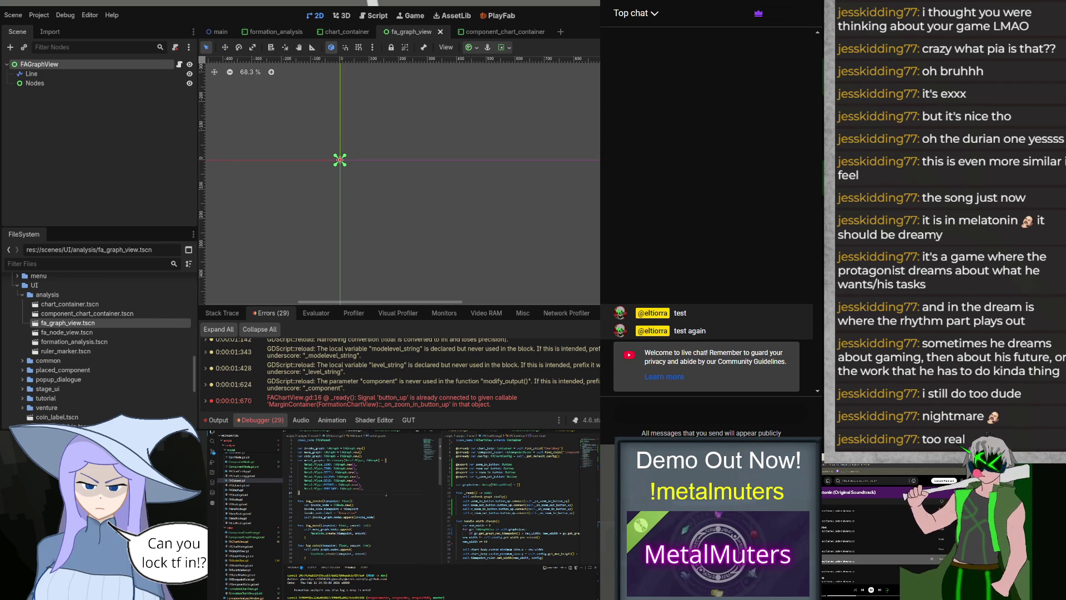
key("Return")
type("var compon")
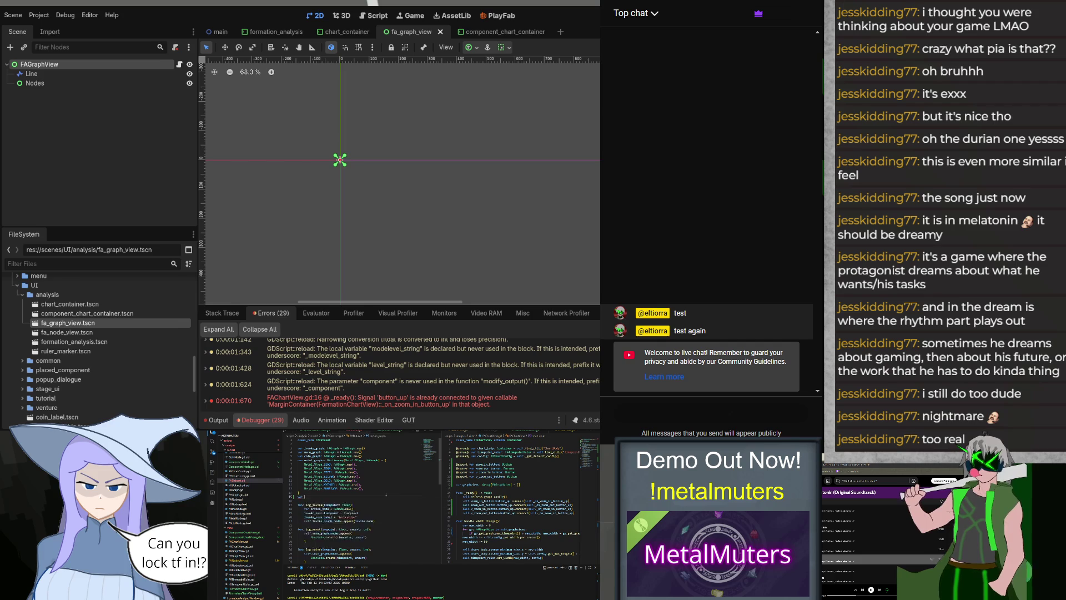
type("ent_graphs: d")
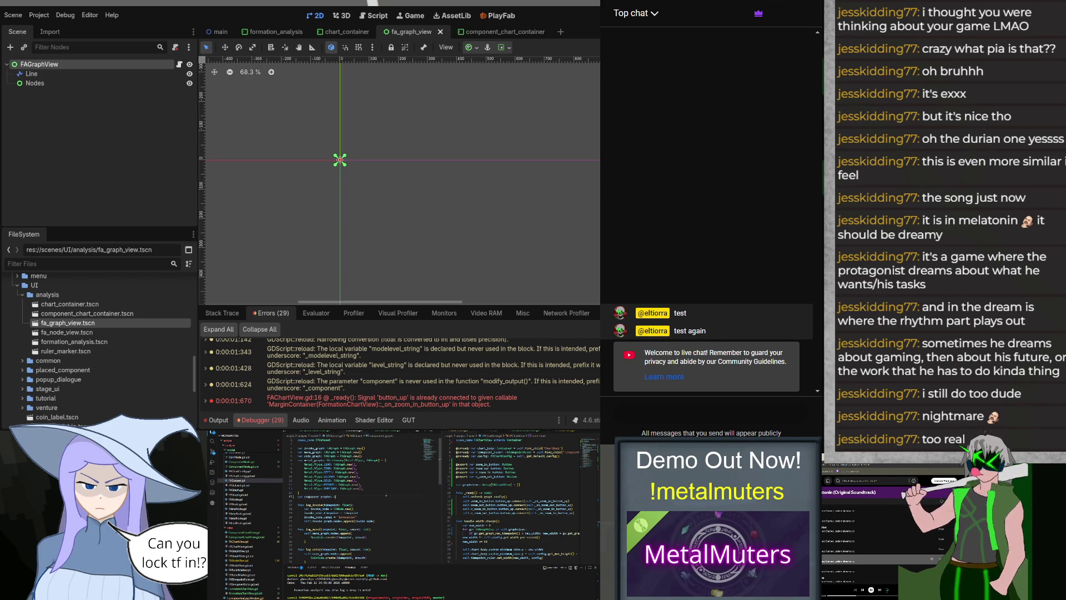
type(": Are")
key("BackSpace")
type("ray")
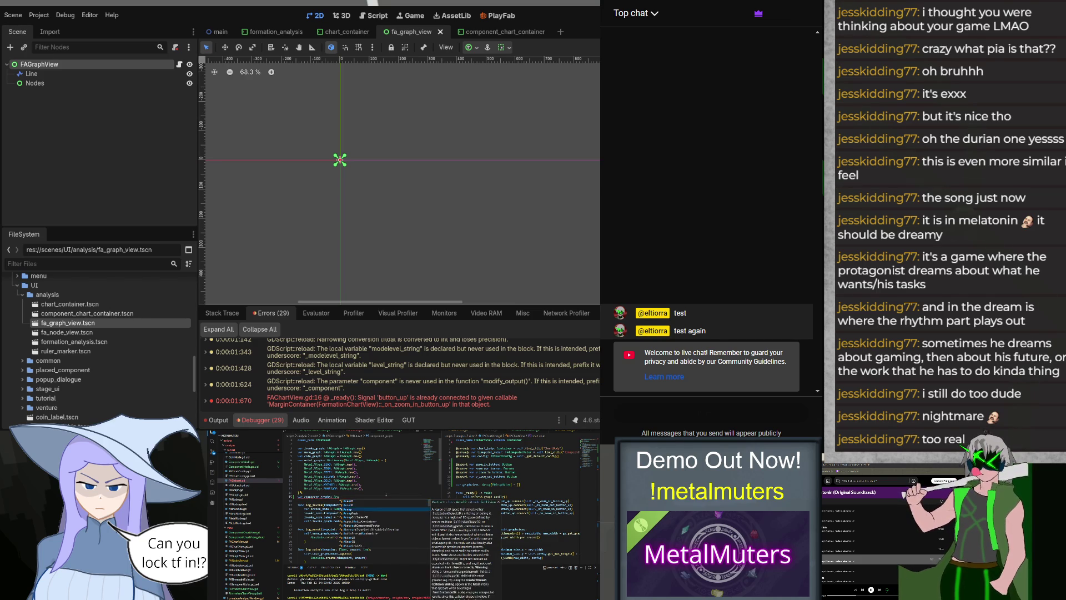
type("[")
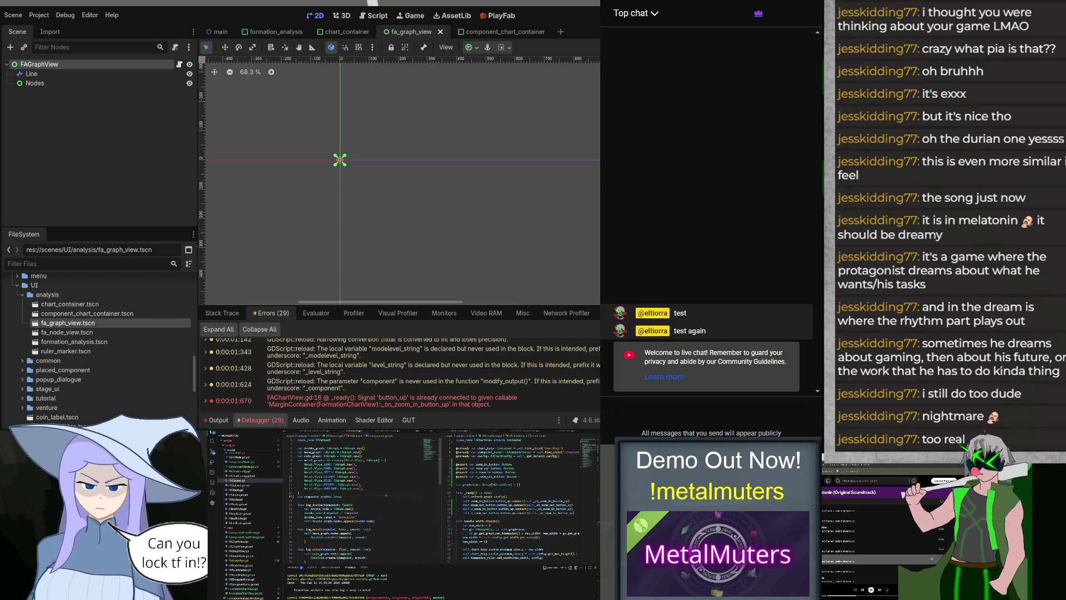
type("FAGraph]")
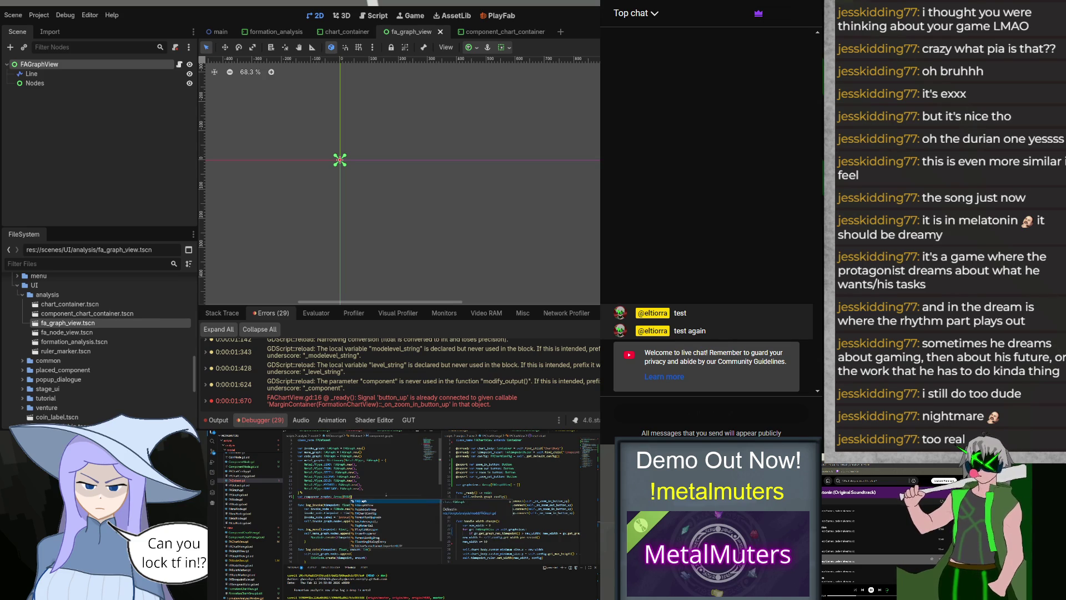
type(" = [")
Insert a blank line above return new_set in create()
scroll(386, 493, "down", 8)
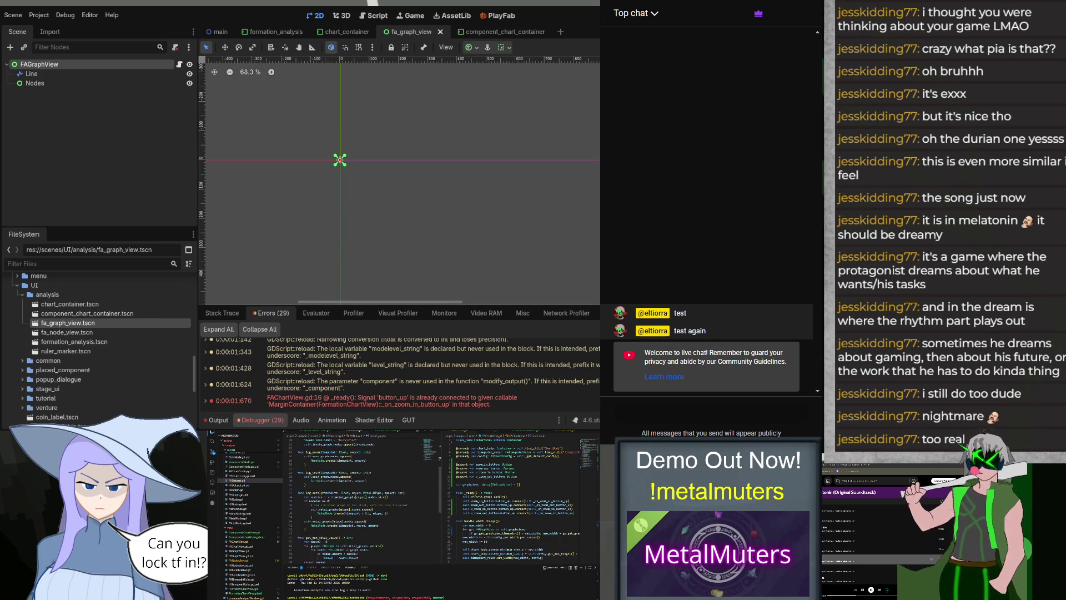
scroll(375, 512, "up", 3)
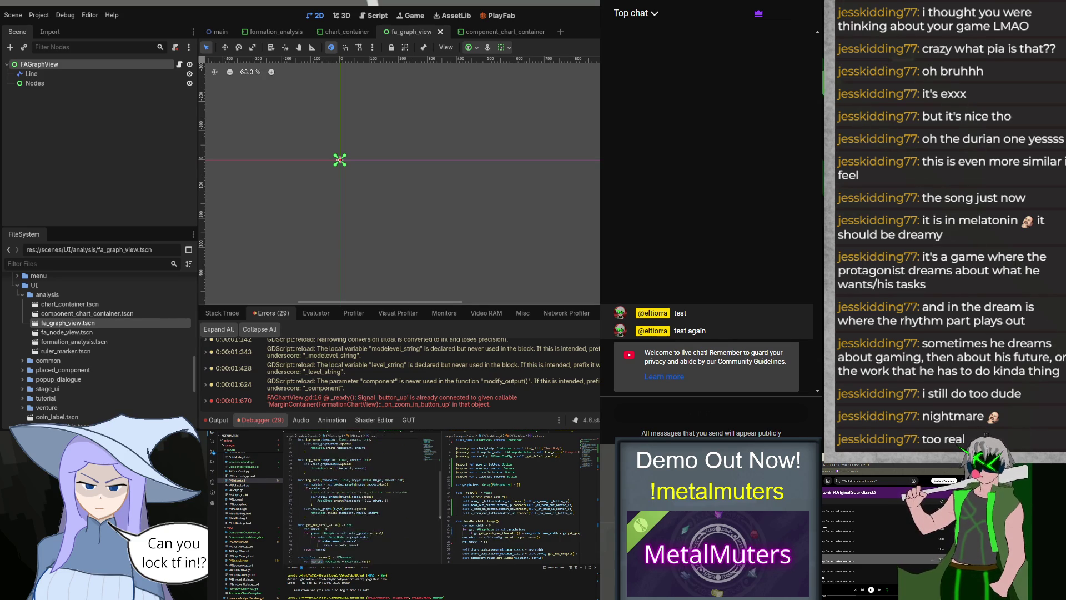
scroll(396, 510, "up", 8)
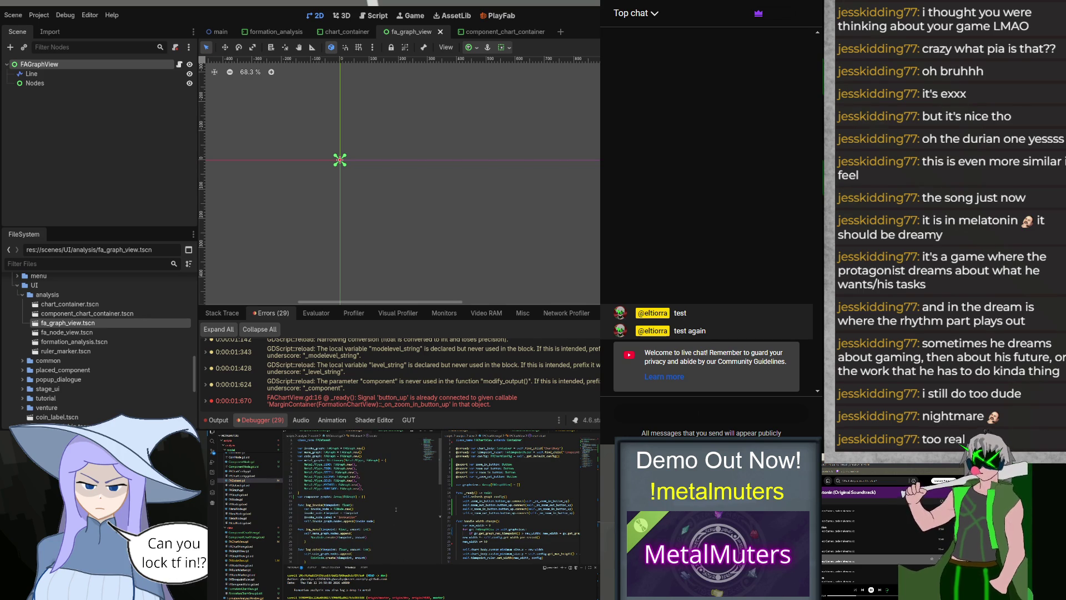
scroll(396, 509, "down", 8)
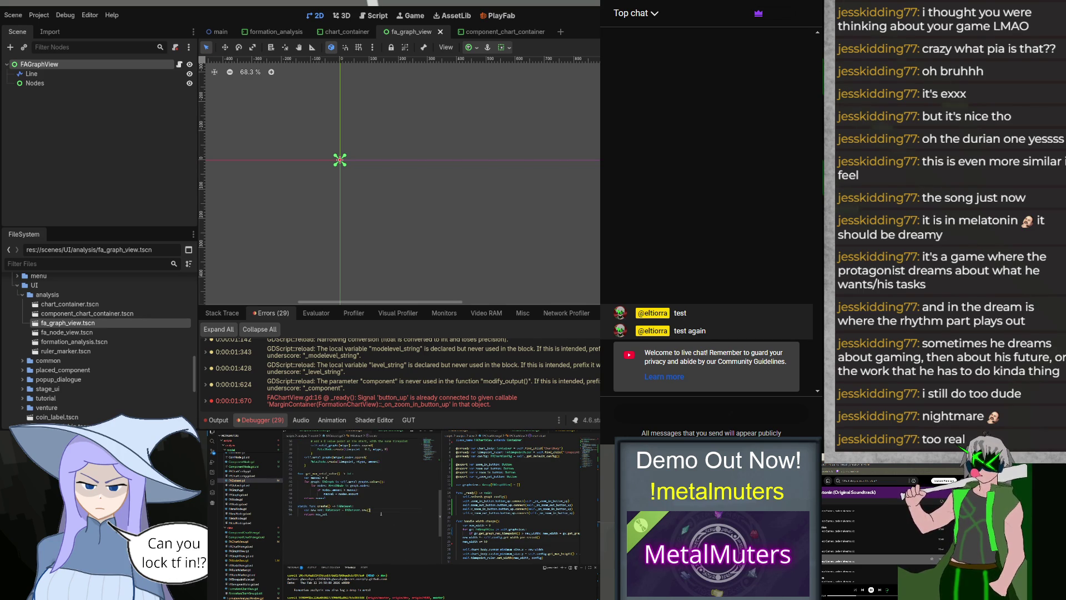
key("Return")
type("new_se")
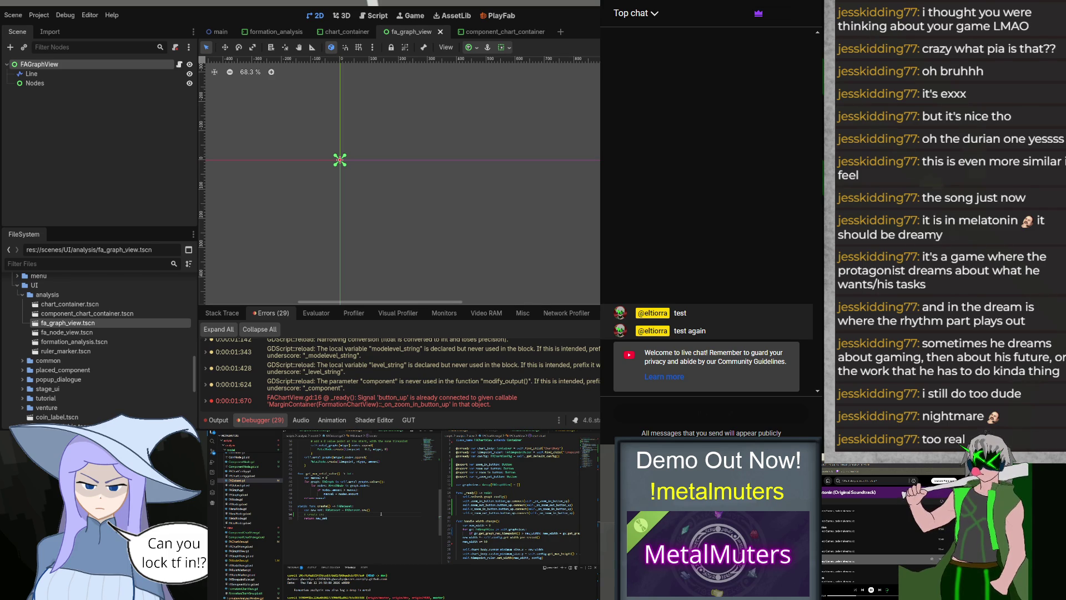
type("per")
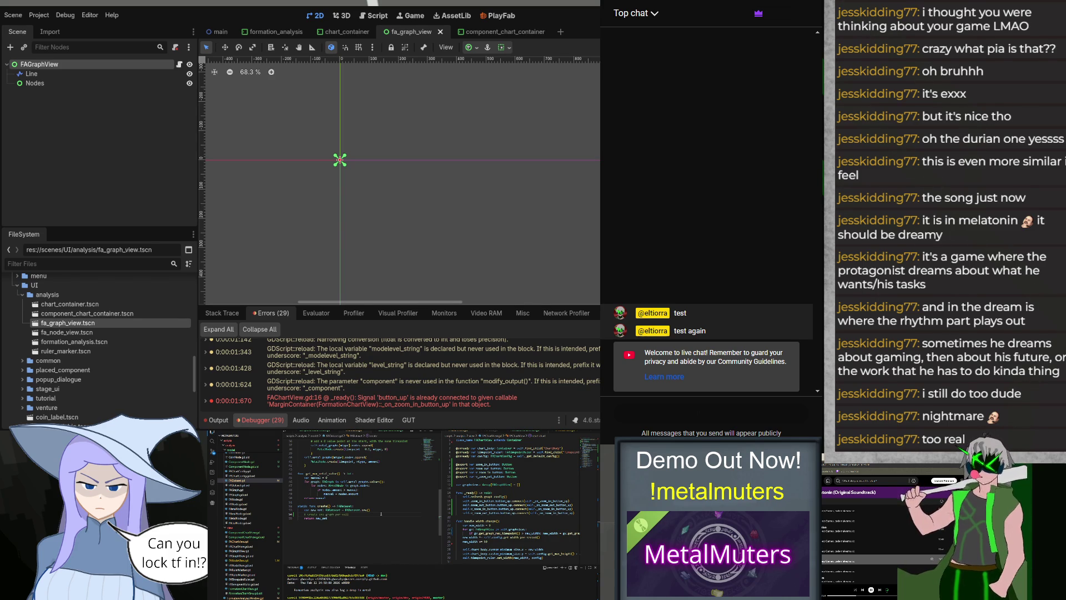
Copy the nested for-loops from ComponentChartView.gd into create() before return new_set
left_click(245, 532)
left_click(399, 492)
key("shift+Up")
key("shift+Home")
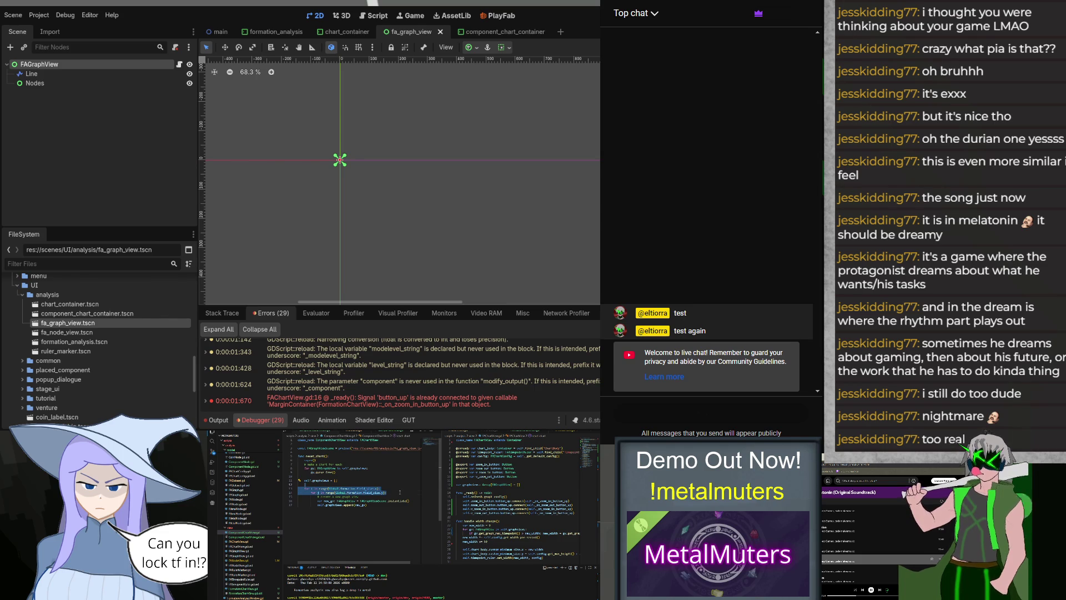
left_click(354, 433)
key("ctrl+v")
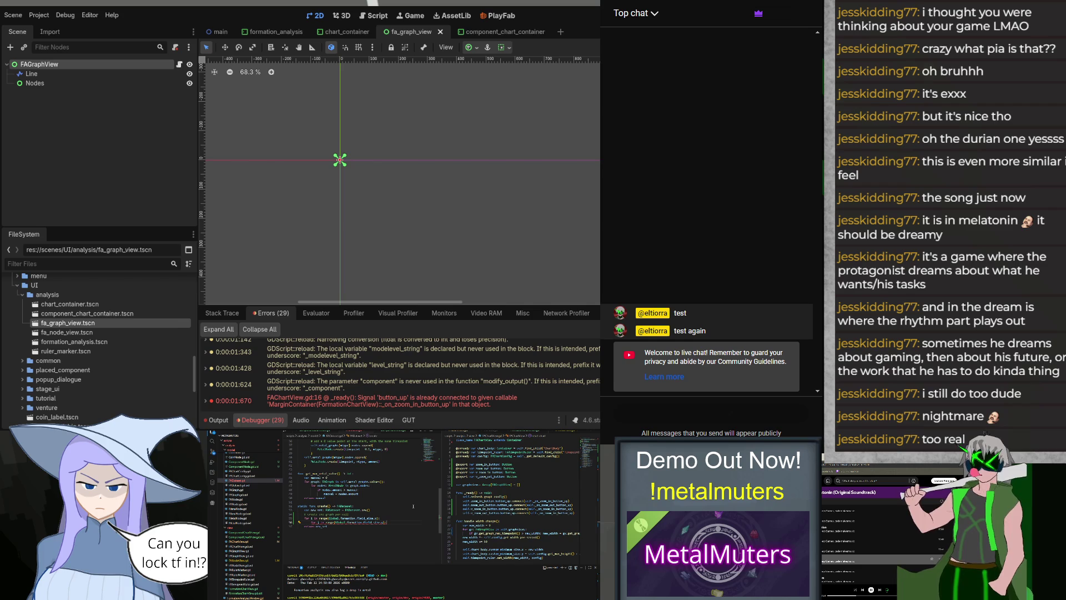
type("return new_set")
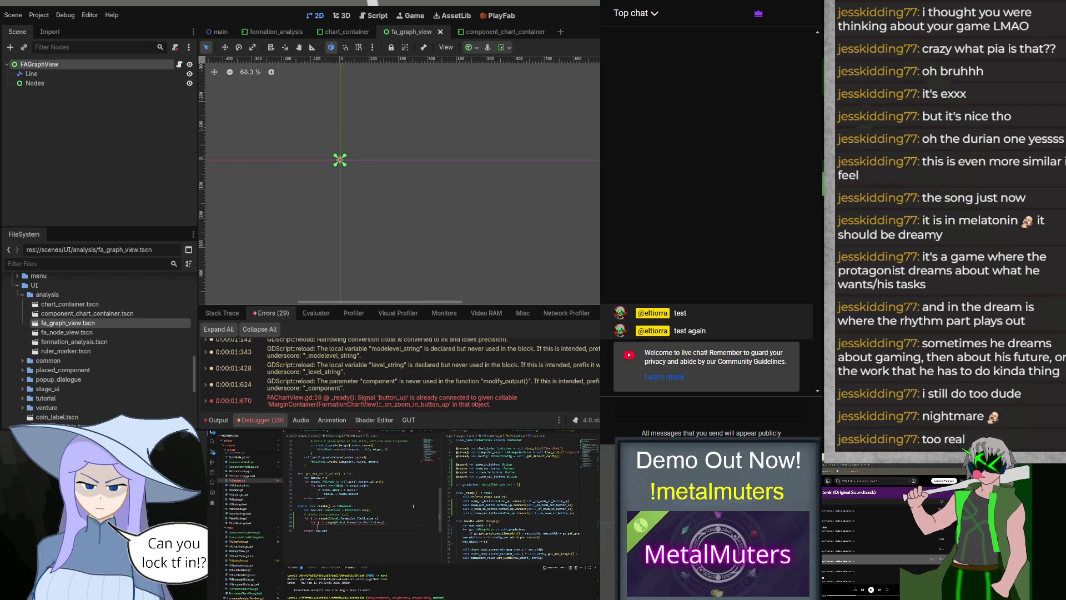
Append FAGraph.new() to component_graphs inside the nested loops
scroll(413, 506, "up", 5)
scroll(382, 506, "down", 5)
type("self.component_graphs")
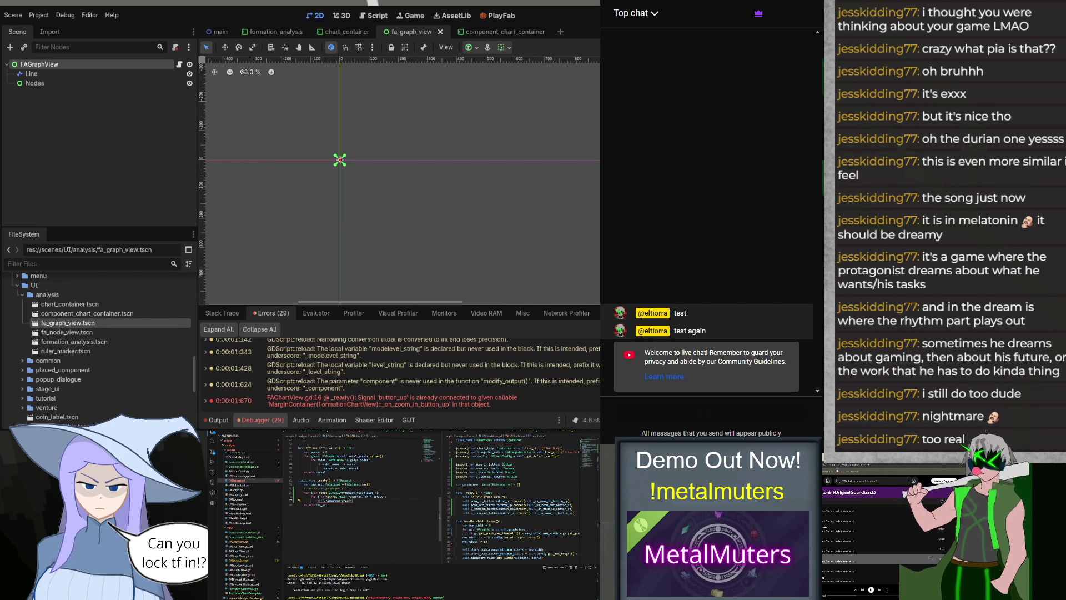
type(".")
type("append")
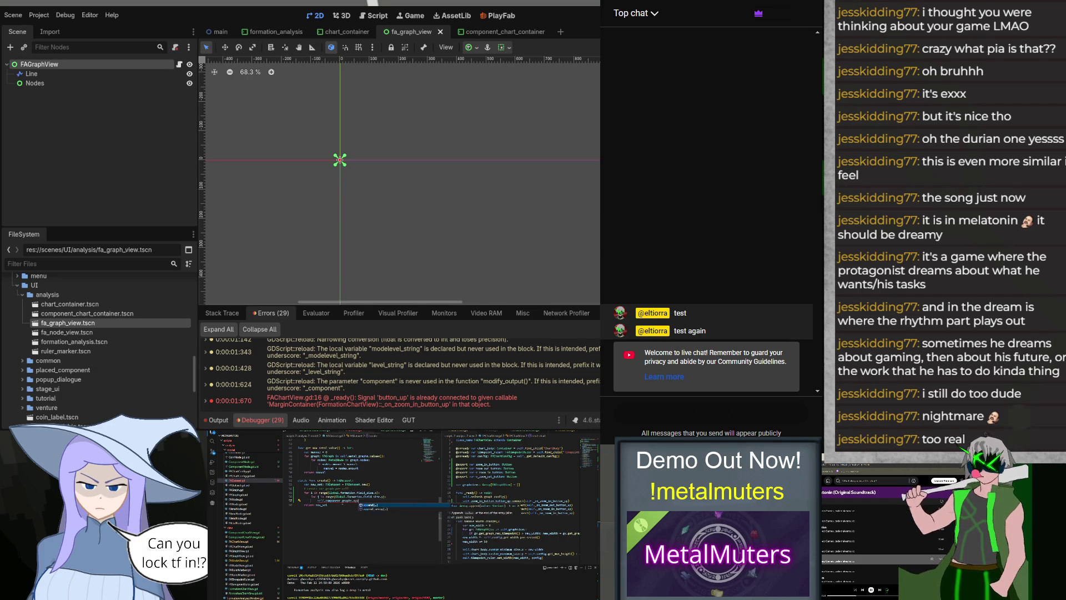
type("FAGraph")
key("Return")
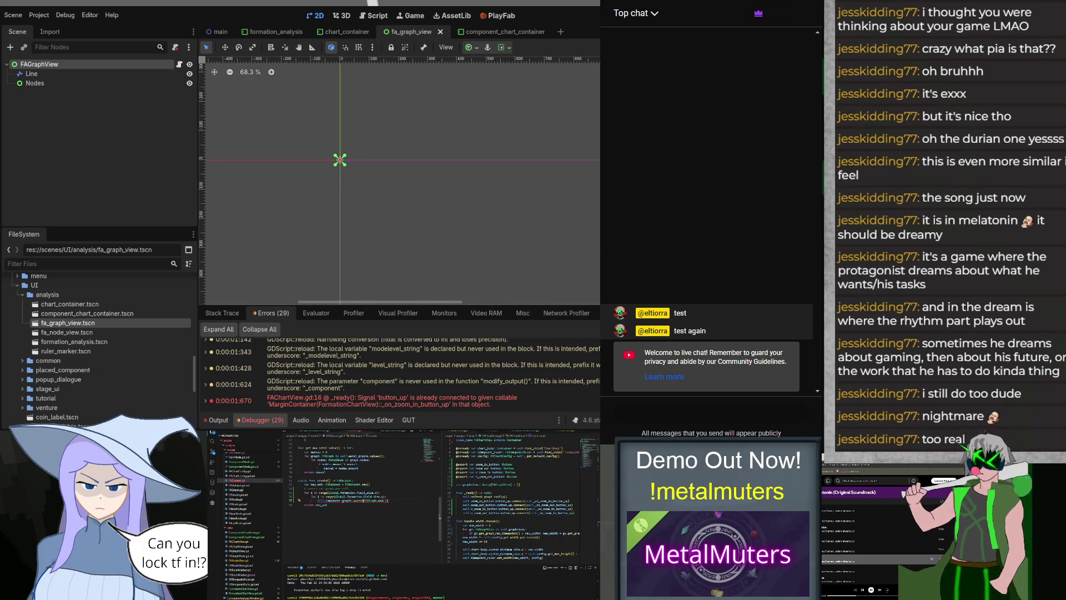
mouse_move(338, 500)
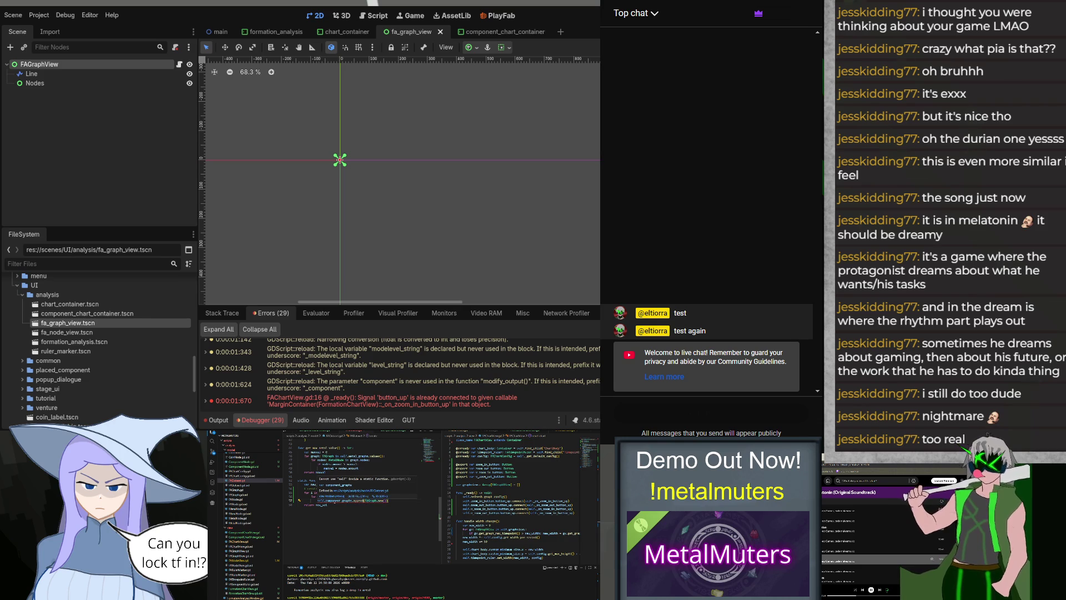
key("BackSpace")
key("BackSpace")
key("BackSpace")
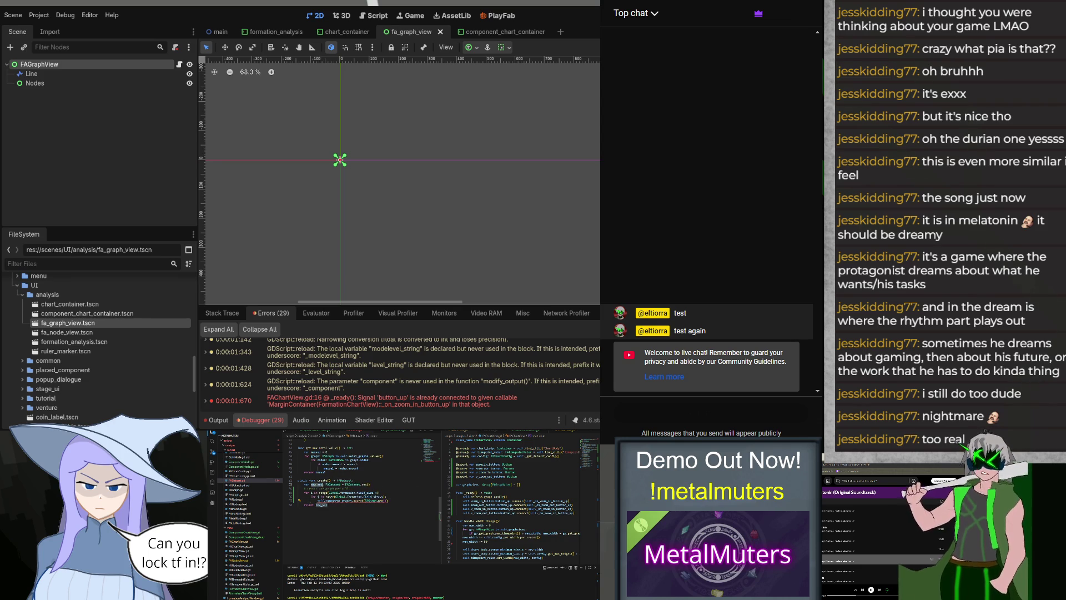
type("var com")
left_click(387, 507)
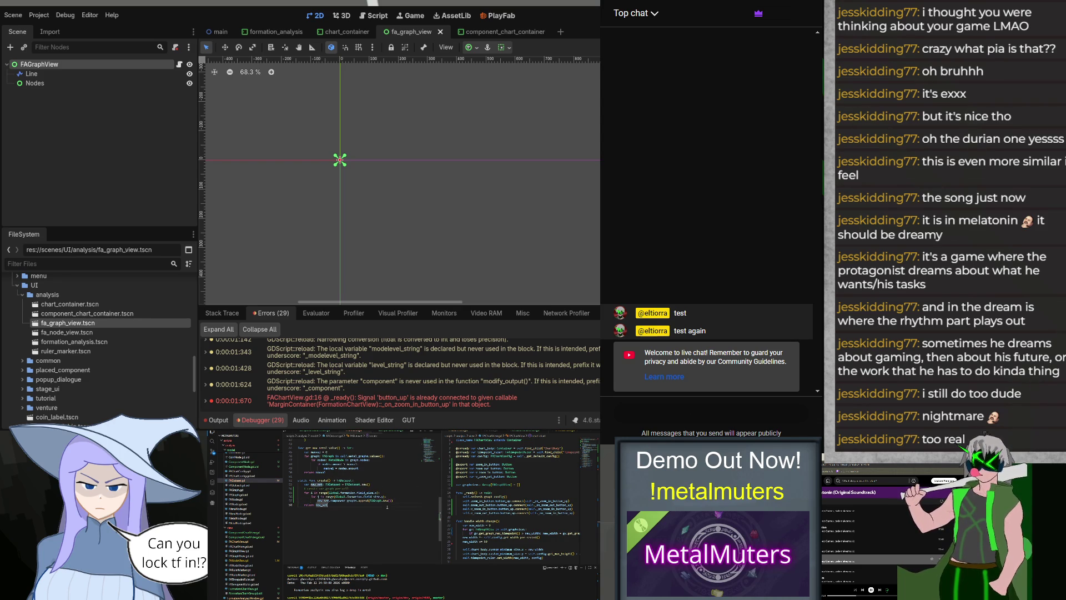
left_click(389, 491)
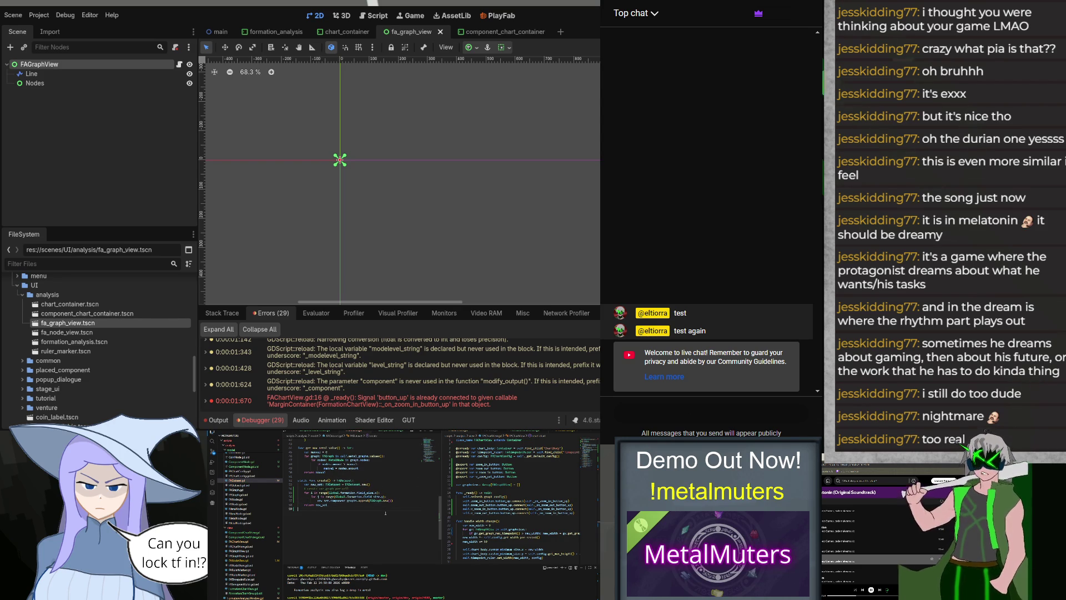
key("ctrl+Tab")
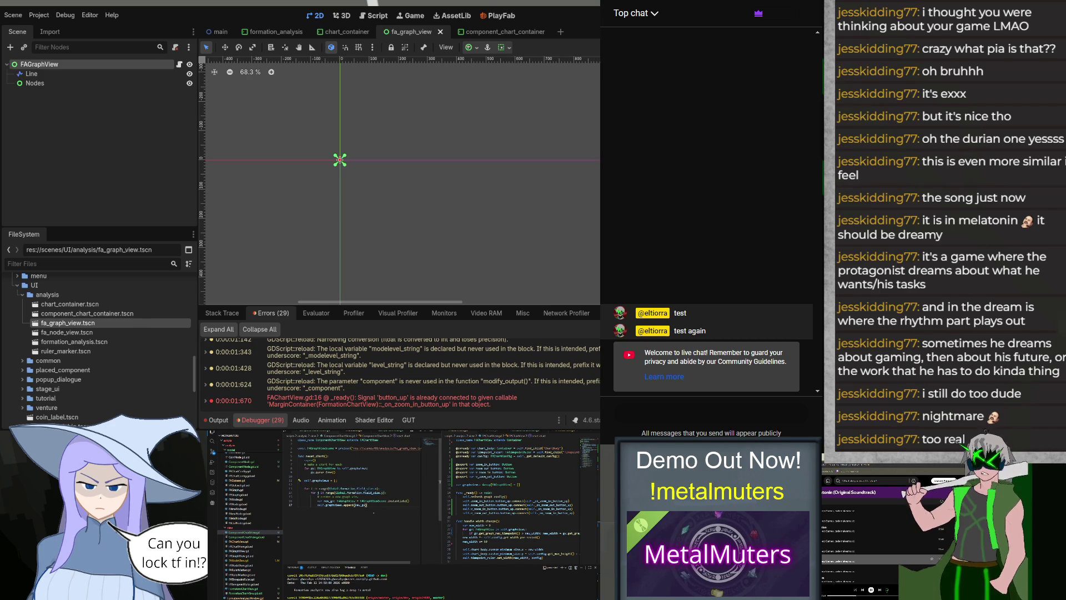
Replace the reset_chart() header with the render_dataset(new_set: FADataset) signature
mouse_move(367, 500)
left_mouse_down()
mouse_move(300, 473)
mouse_move(298, 452)
left_mouse_up()
key("BackSpace")
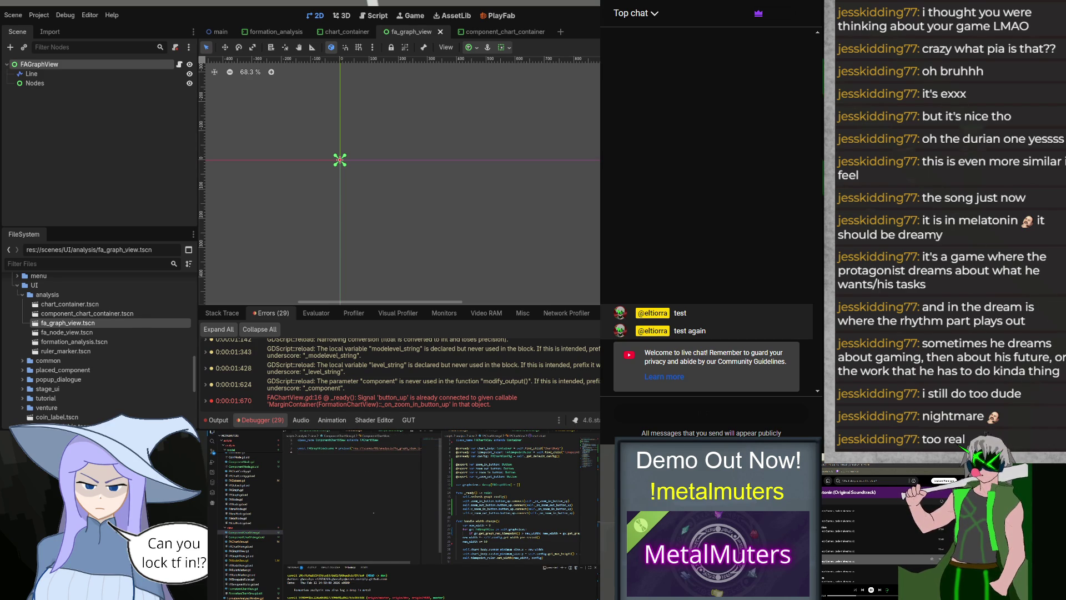
key("ctrl+Tab")
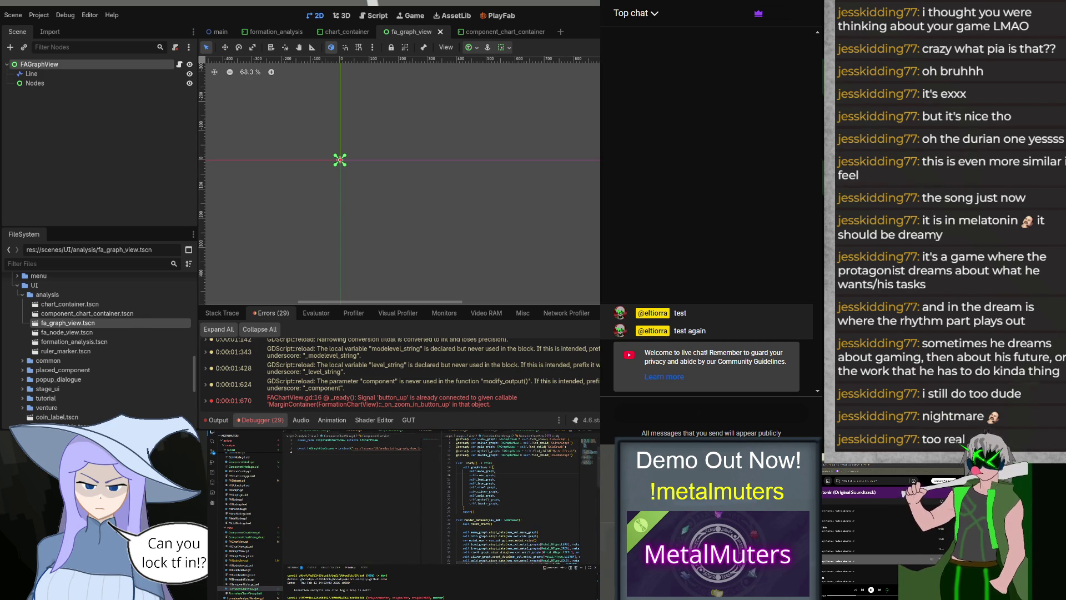
key("ctrl+z")
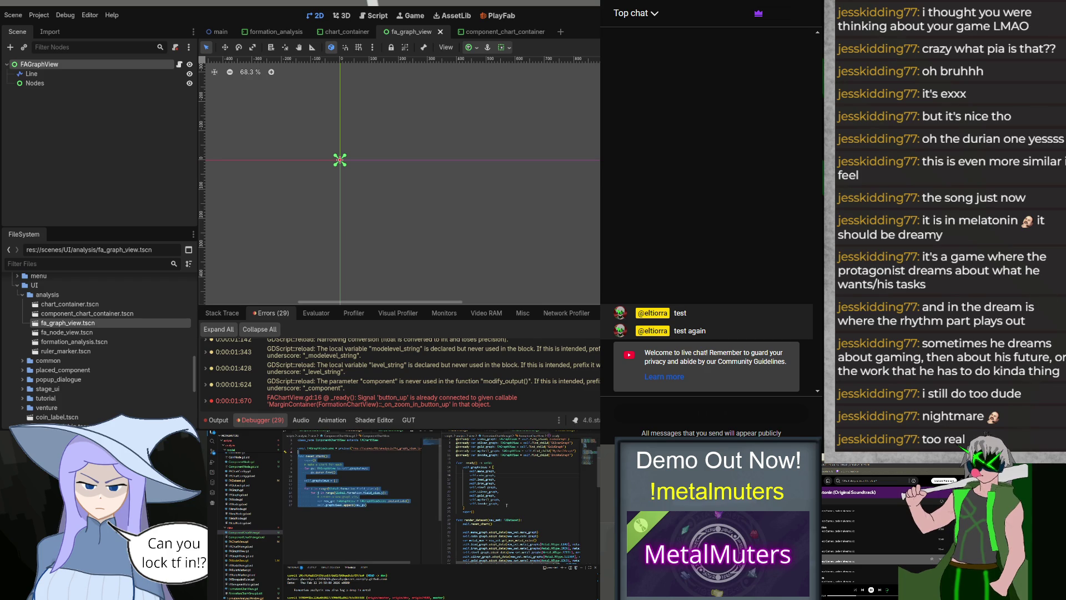
left_click_drag(456, 520, 528, 519)
left_click(383, 461)
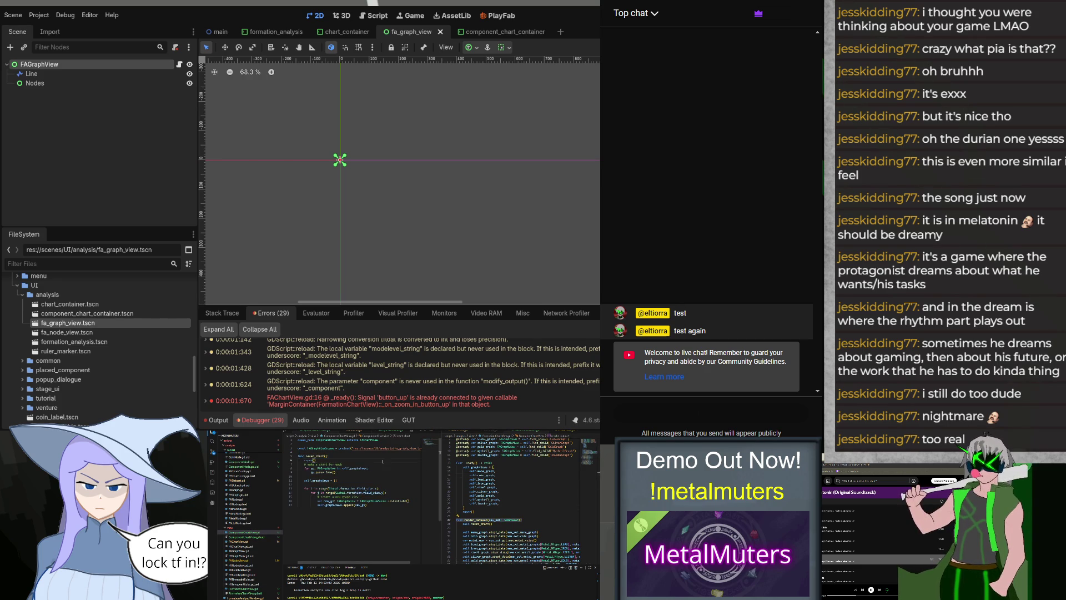
type("func render_dataset(new_set: FADataset):")
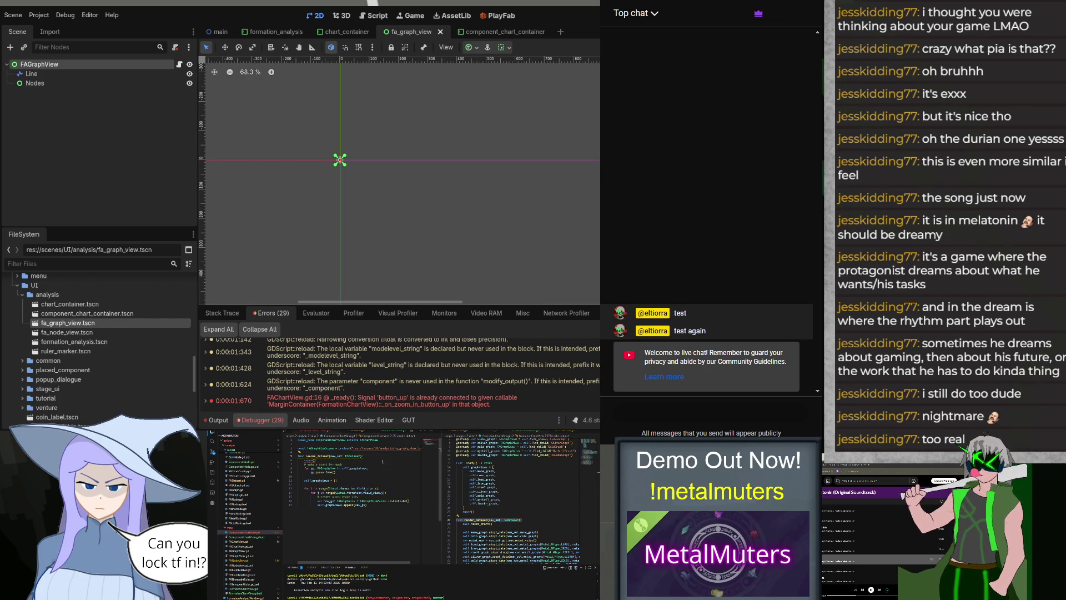
Call self.handle_width_change() after the chart-building loop
scroll(518, 499, "down", 2)
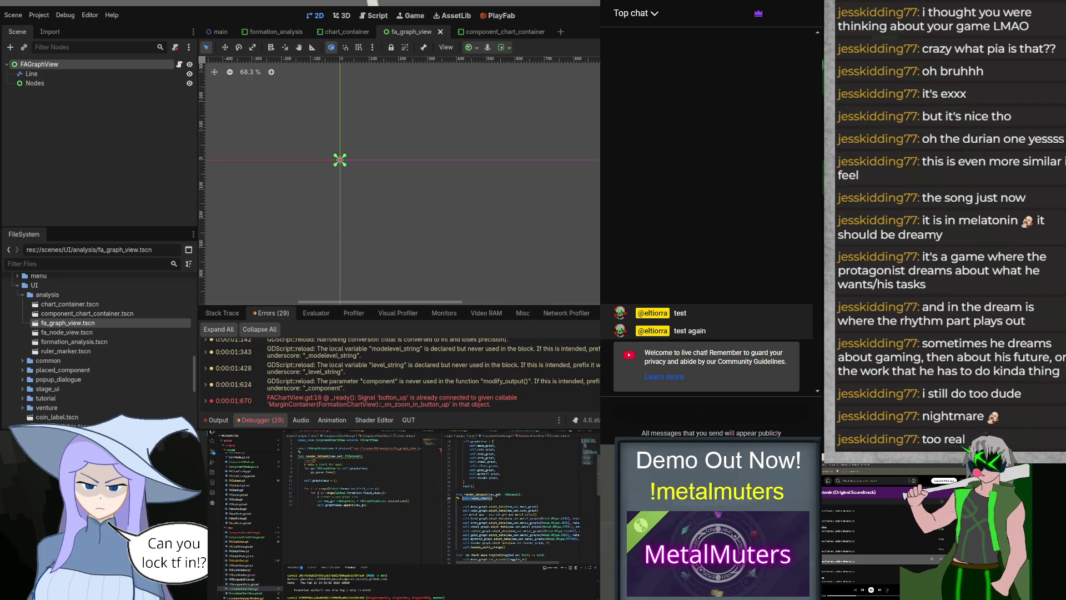
left_click(387, 460)
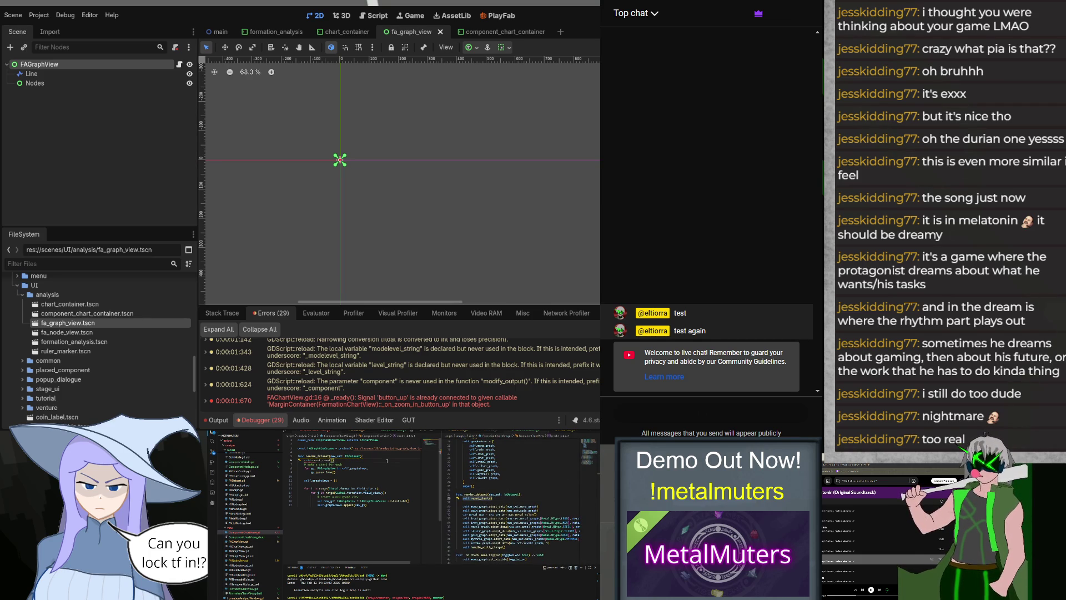
scroll(518, 500, "down", 2)
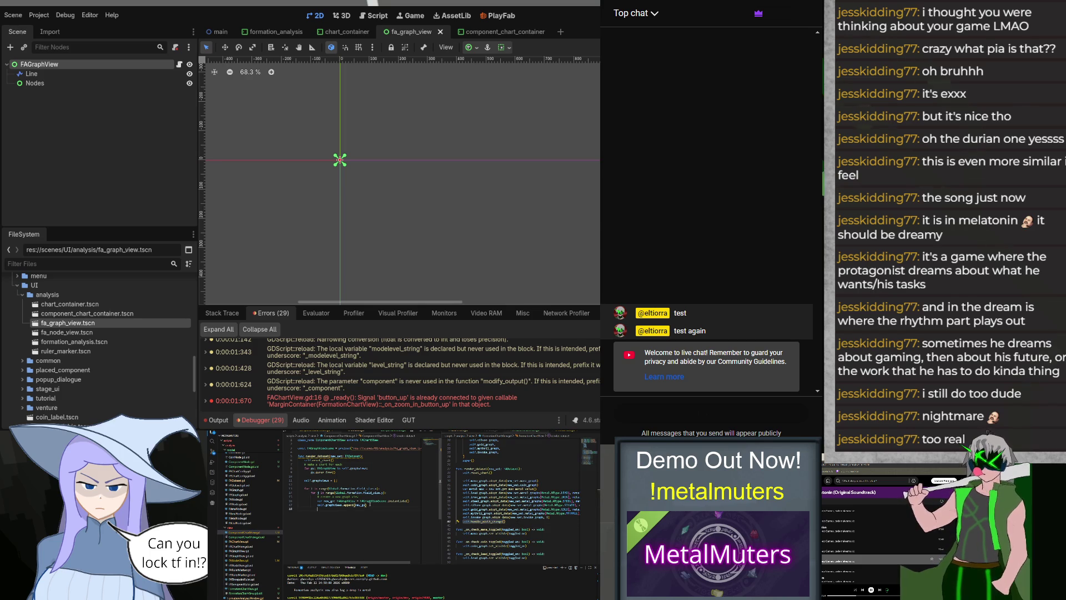
key("Return")
type("self.handle_width_change()")
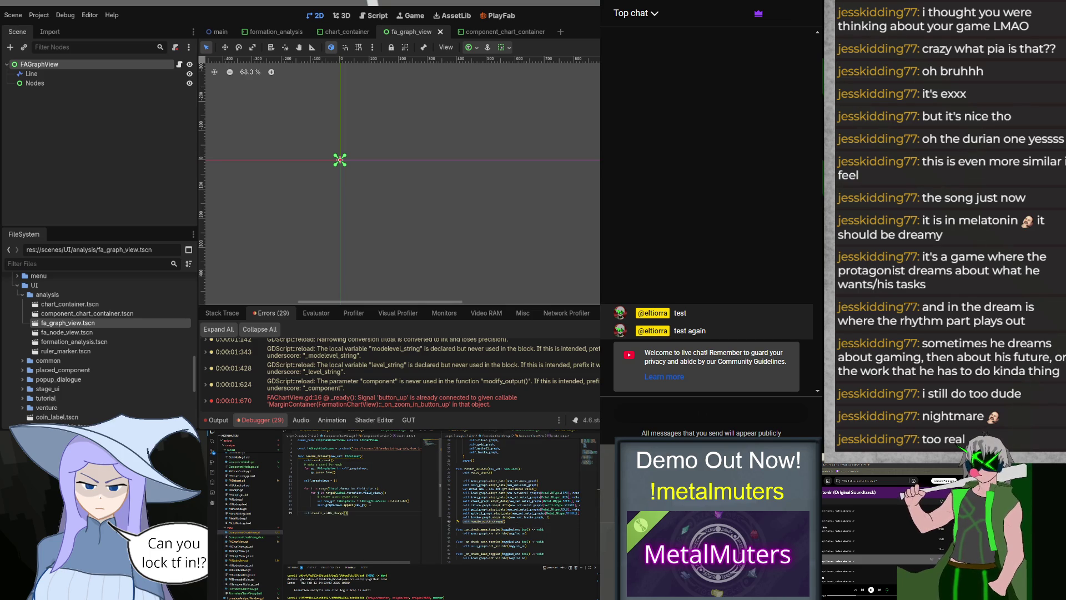
left_click(376, 462)
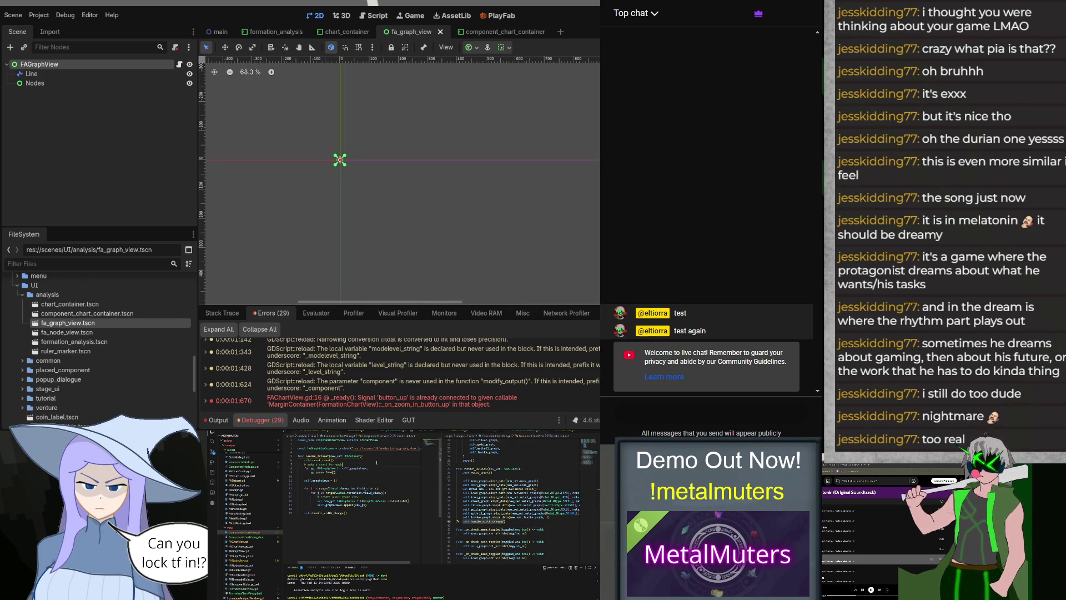
key("Return")
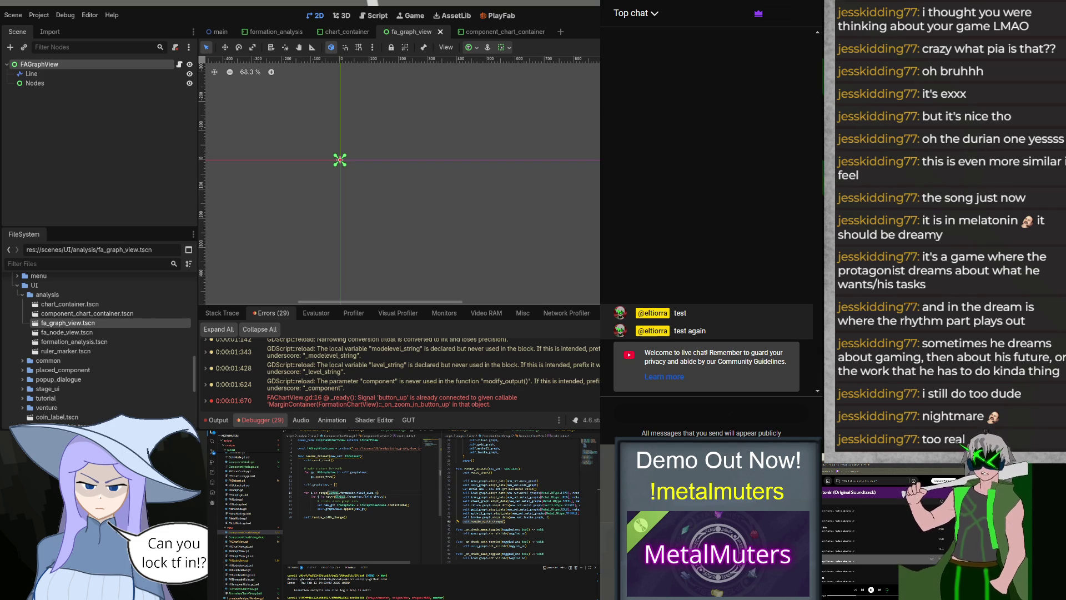
Loop over new_set.component_graphs and remove the inner for-j loop
type("new_set.")
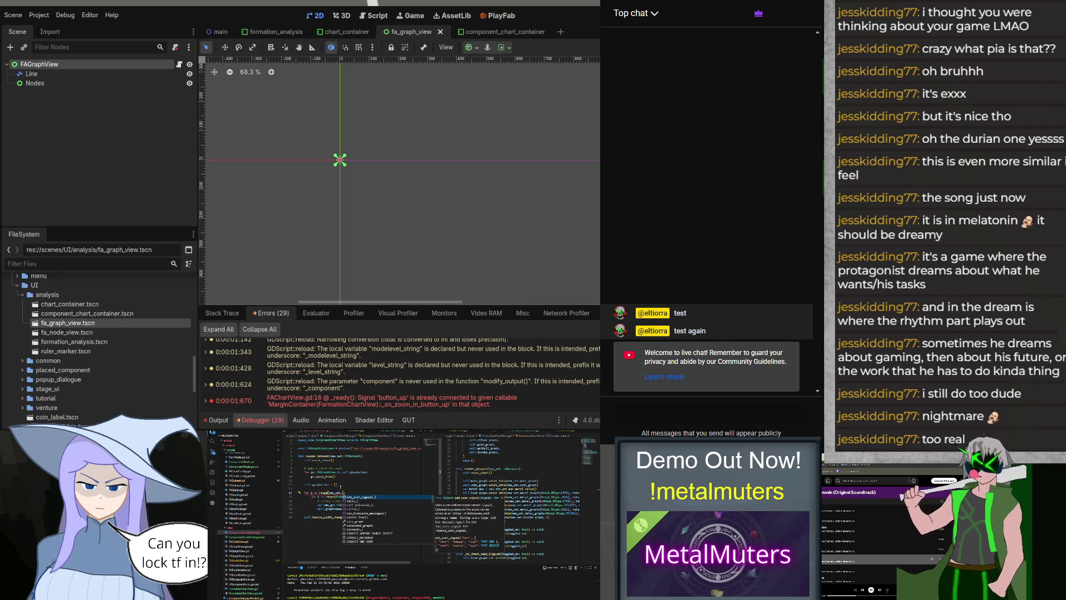
type("me")
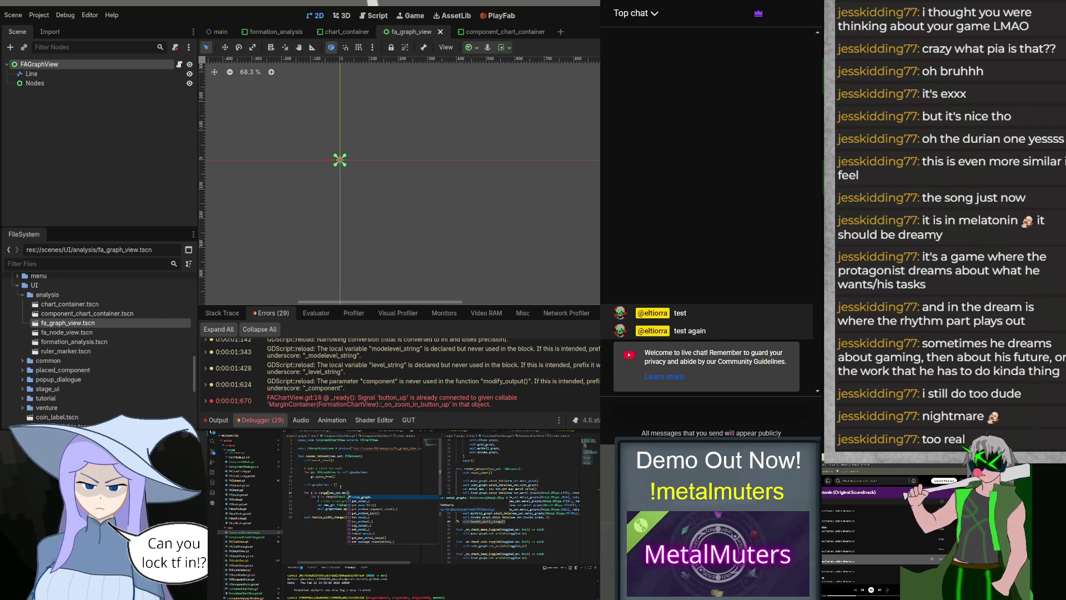
key("BackSpace")
key("BackSpace")
type("component_graphs")
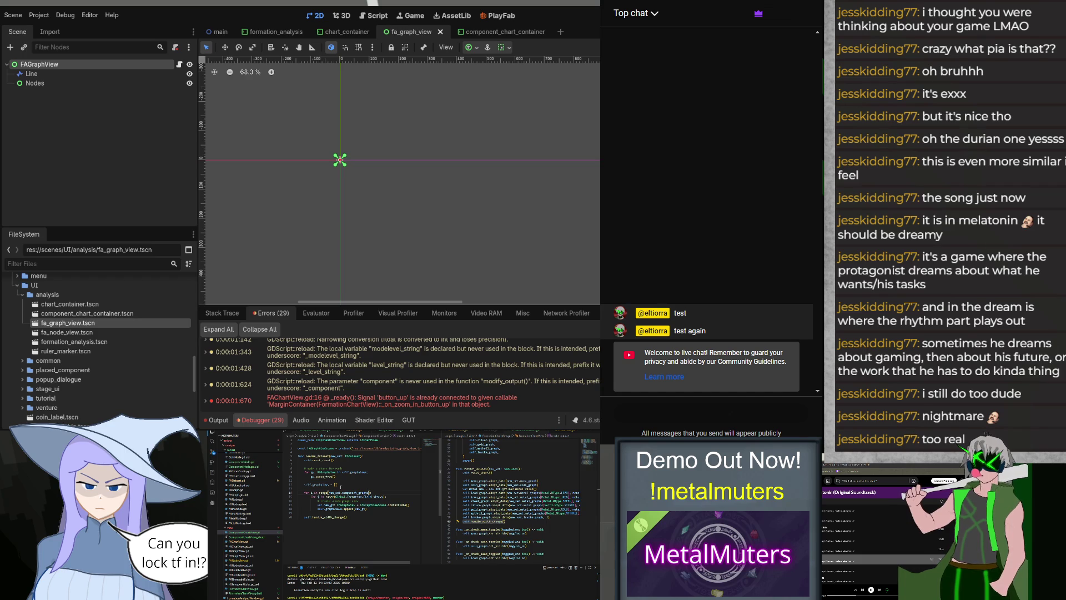
key("ctrl+shift+k")
key("ctrl+shift+k")
key("shift+Tab")
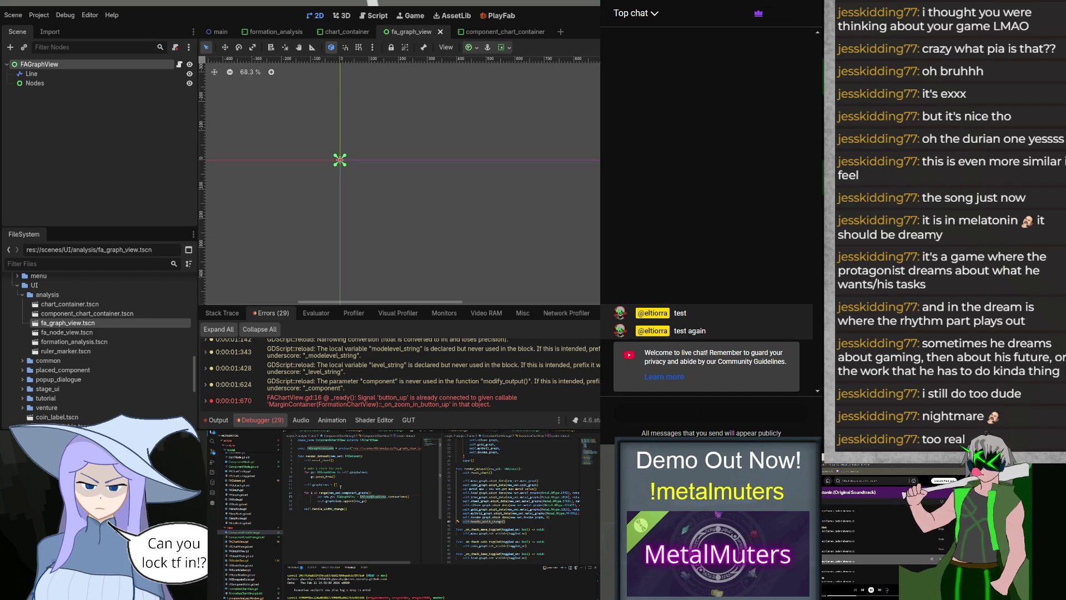
Call new_gv.adapt_data(new_set.component_graph) before appending each graph view
left_click(360, 501)
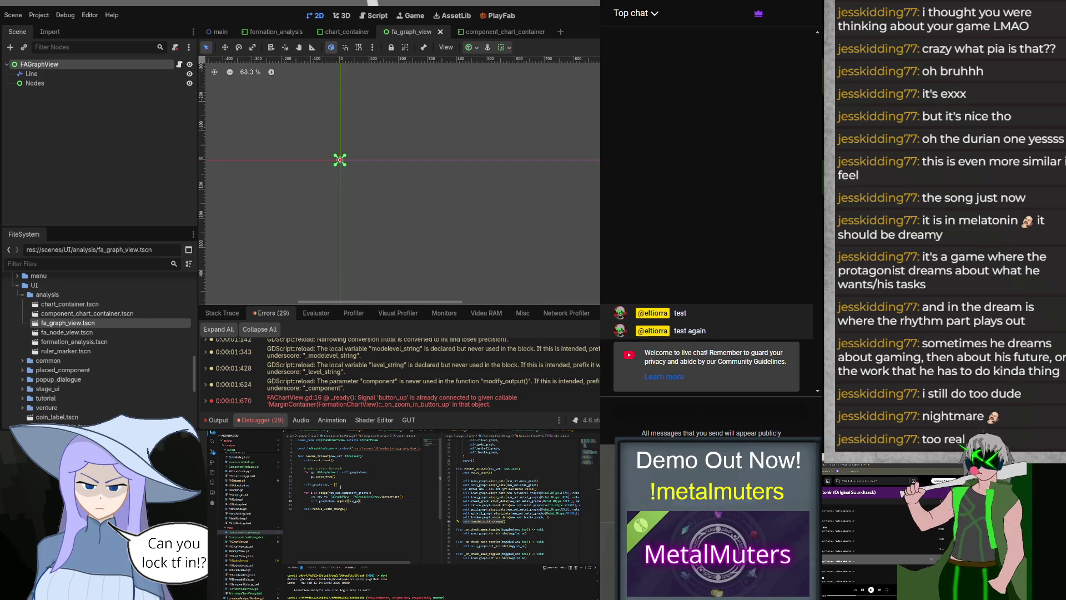
key("ctrl+shift+Return")
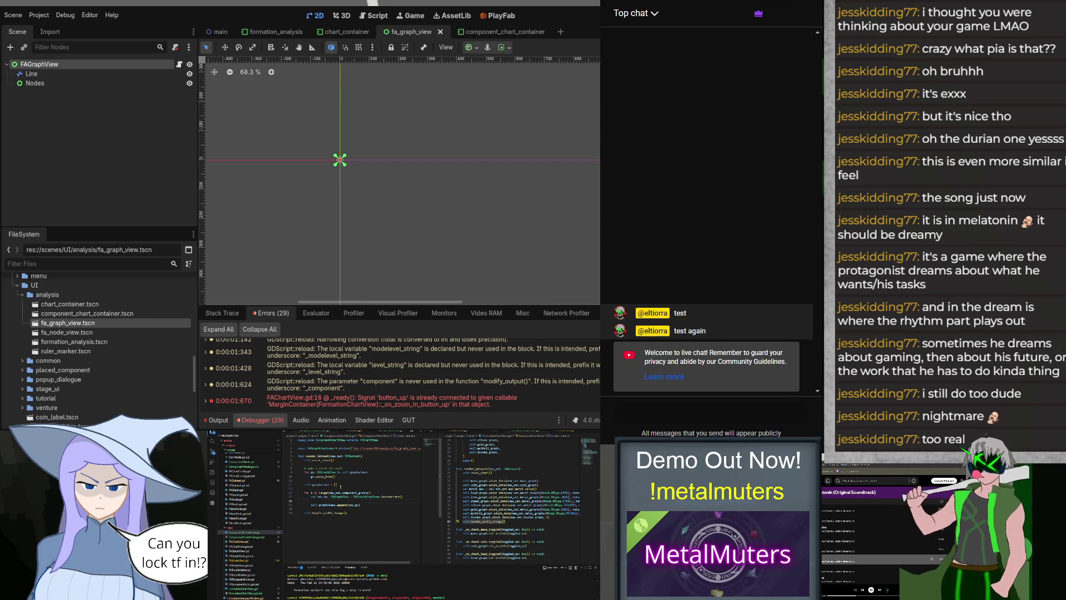
type("new_gv.ad")
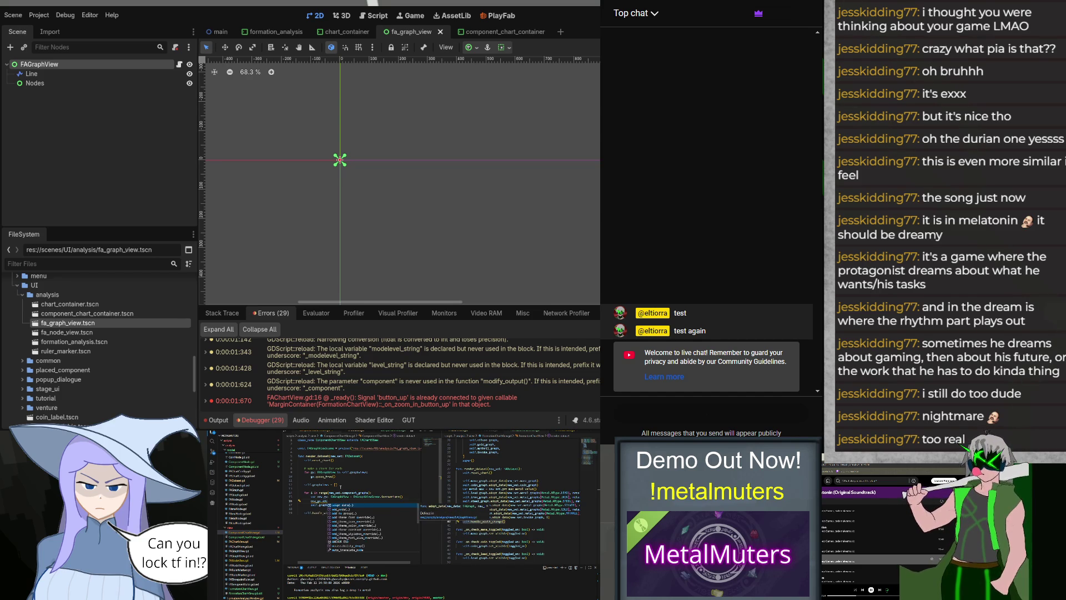
type("apt_data(ne")
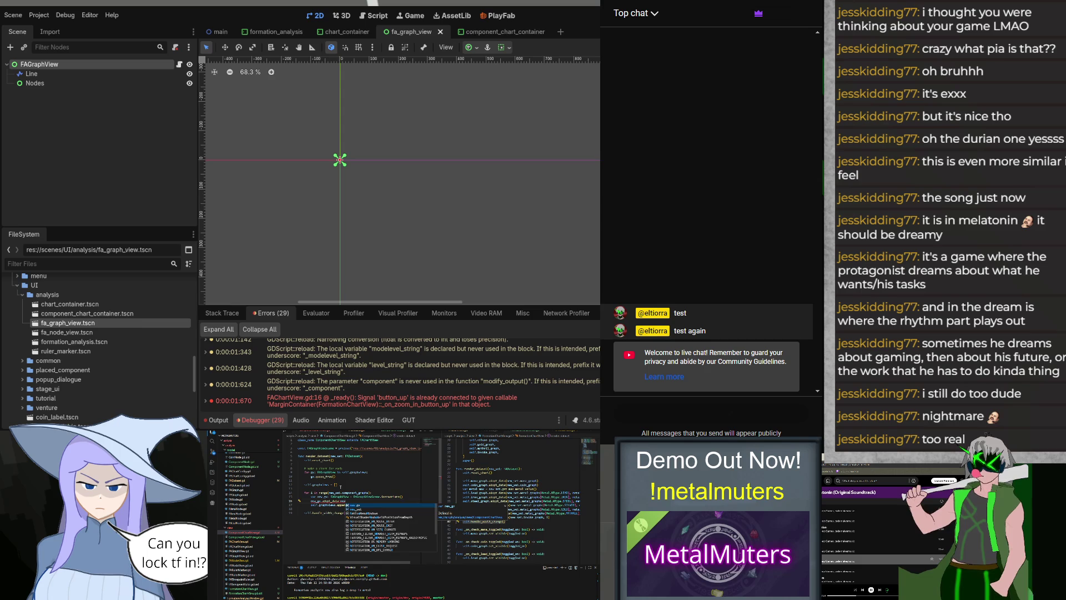
type("w_set.component_graph)")
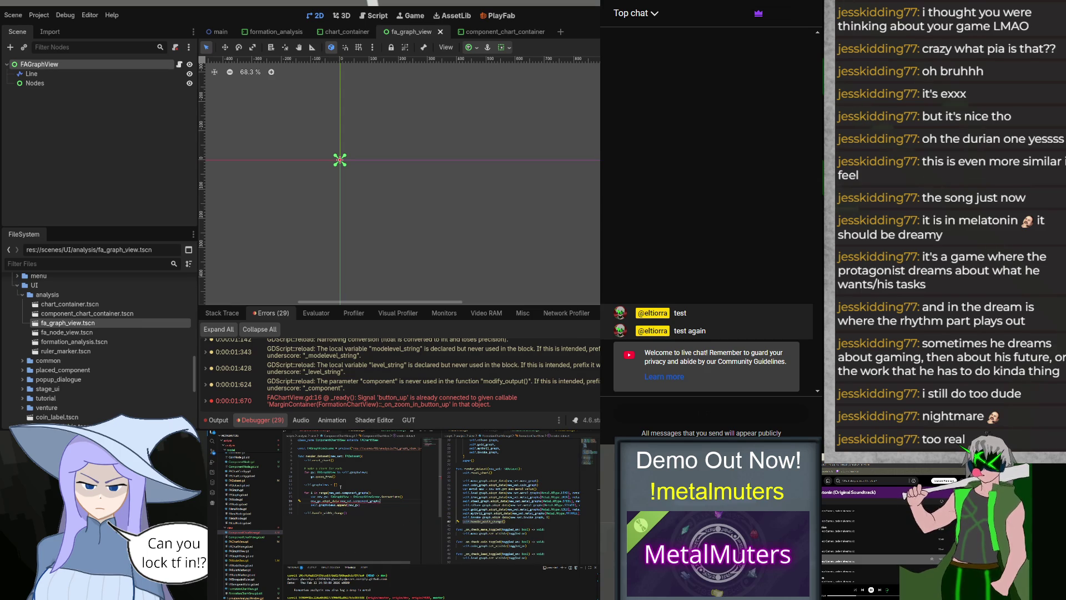
key("Down")
key("Down")
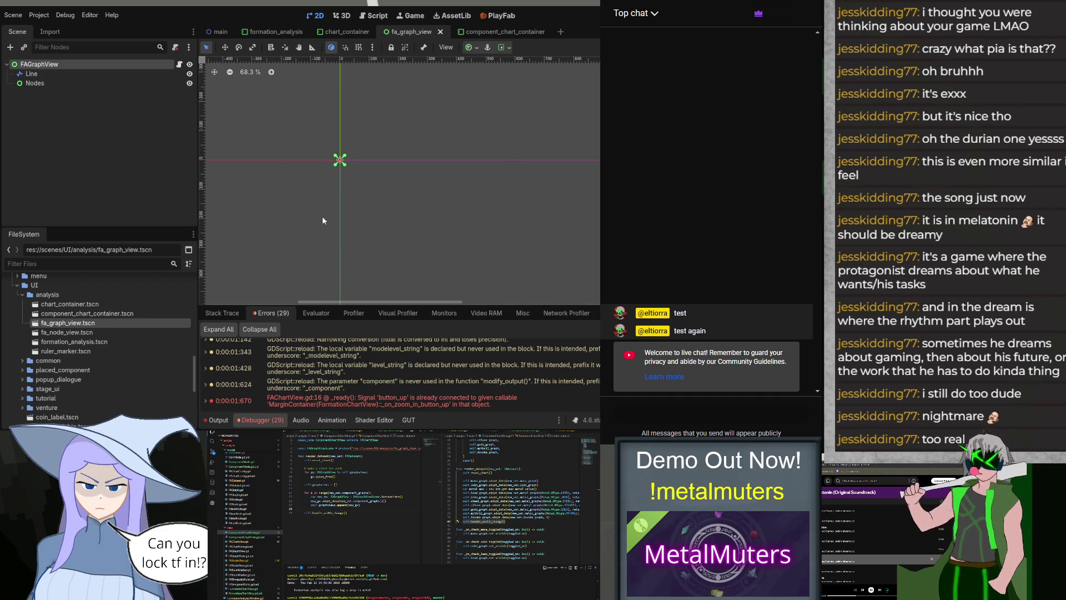
left_click(348, 32)
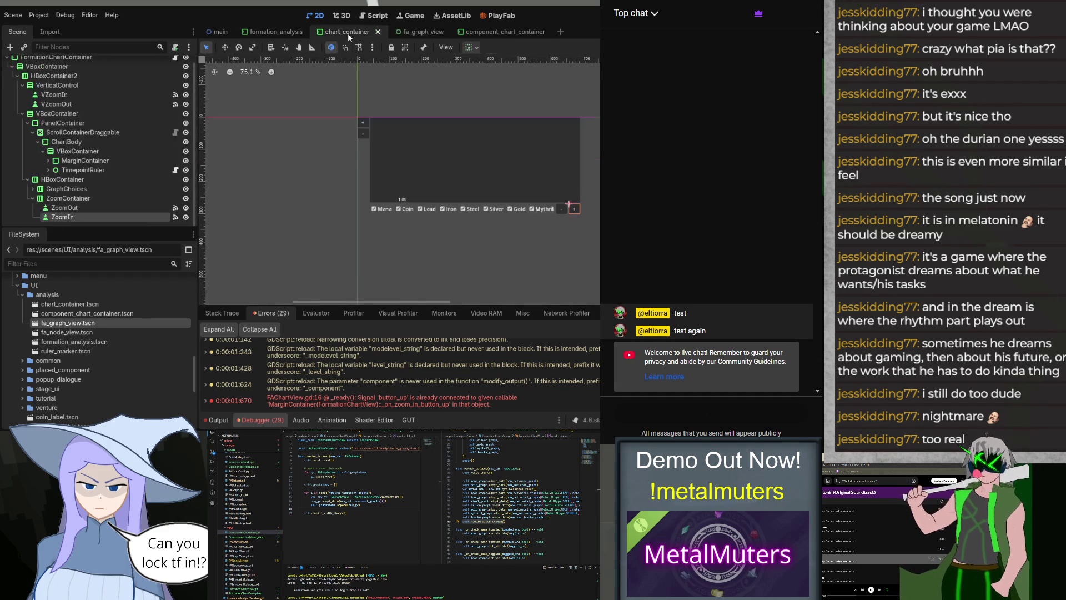
Delete the ChargeTimeGraph node from the component_chart_container scene
left_click(488, 31)
left_click(125, 169)
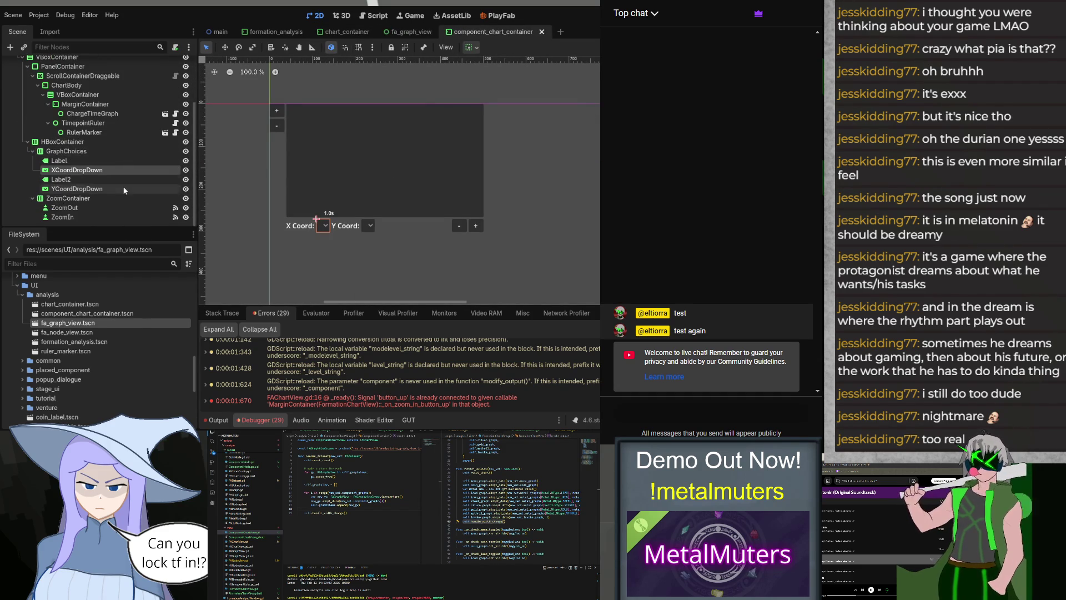
scroll(98, 162, "up", 3)
left_click(111, 175)
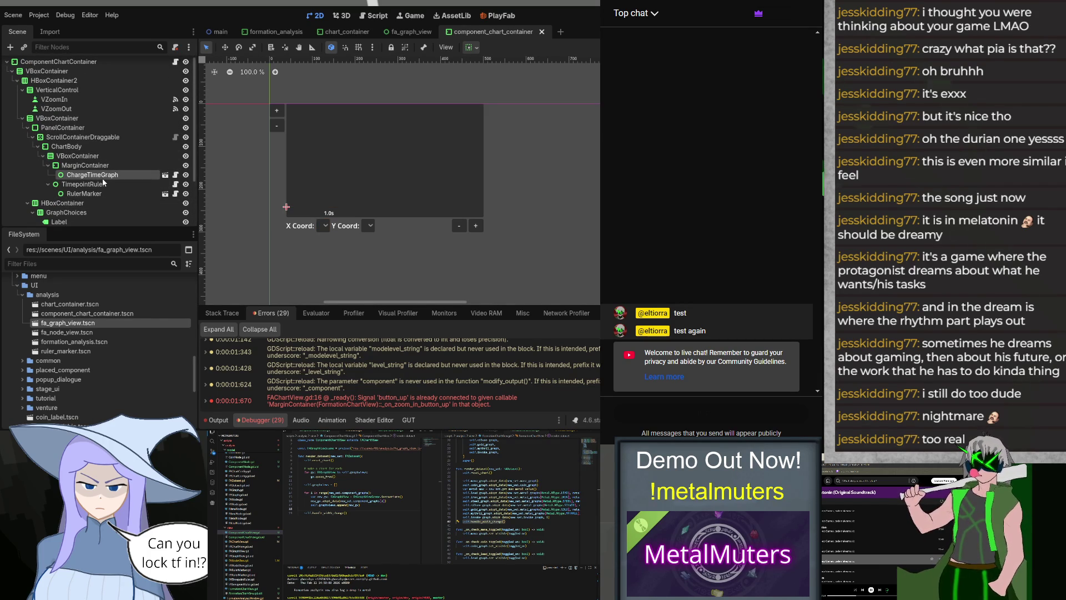
key("Delete")
Rename the MarginContainer node to GraphContainer
left_click(88, 166)
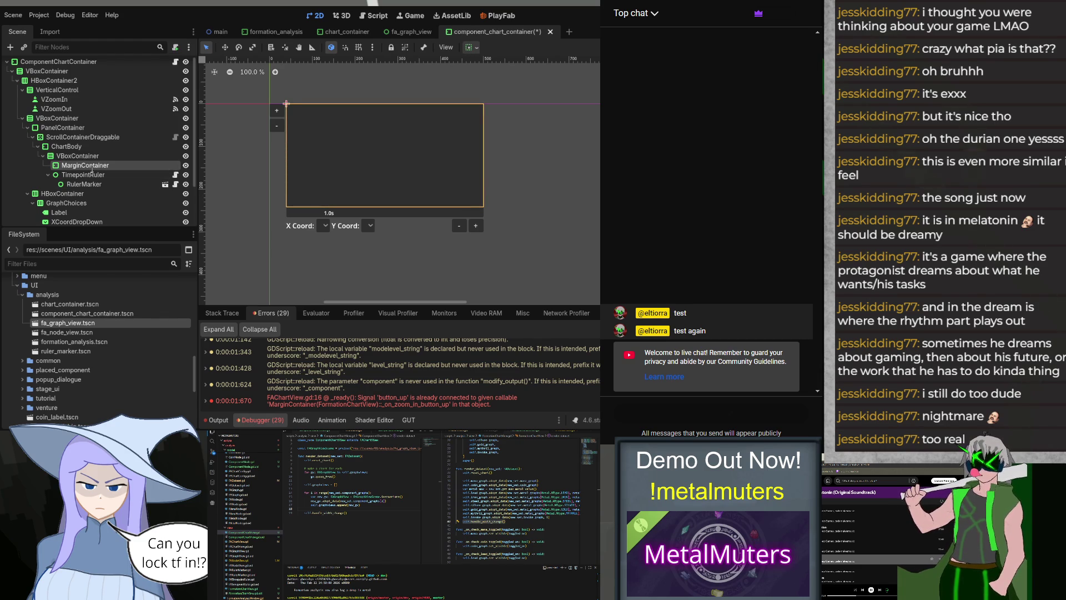
type("GraphContainer")
key("Return")
Save, then write the graph_container line using self.find_child for the GraphContainer node
key("ctrl+s")
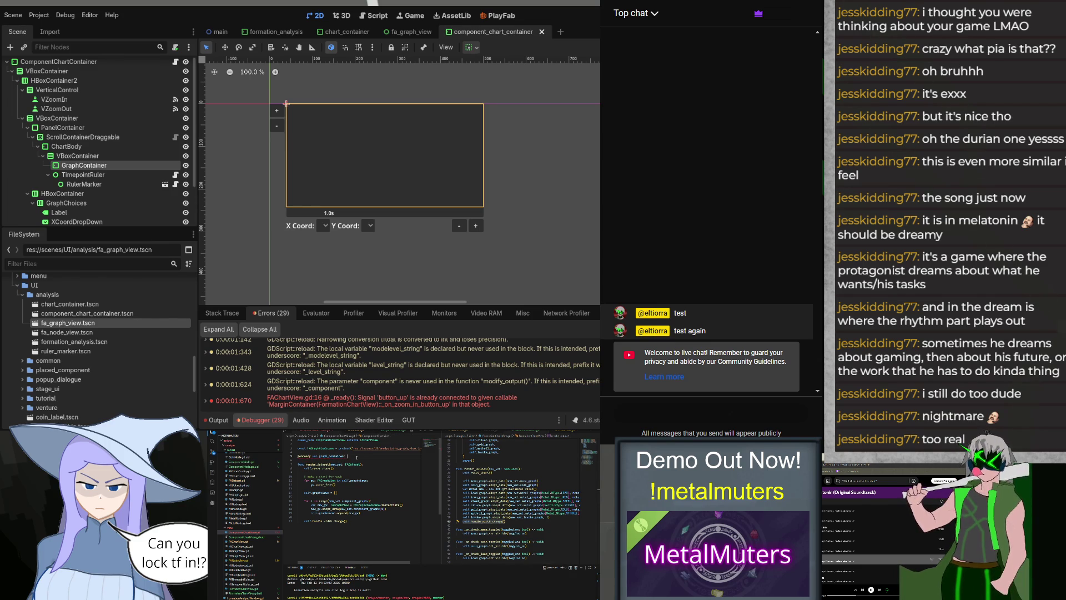
type("Container = self.find_child(")
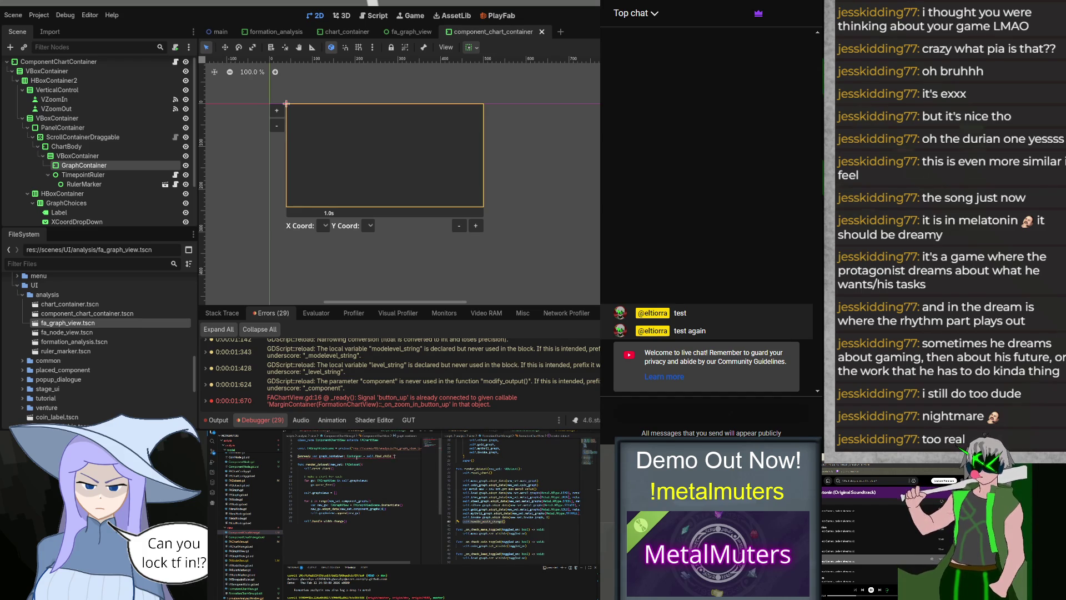
type("hCo")
type("ainer")
key("Return")
Add new_gv.self.graph_container.add_child(new_gv) under the instantiate line and remove the blank line
key("Up")
type("new_gv.")
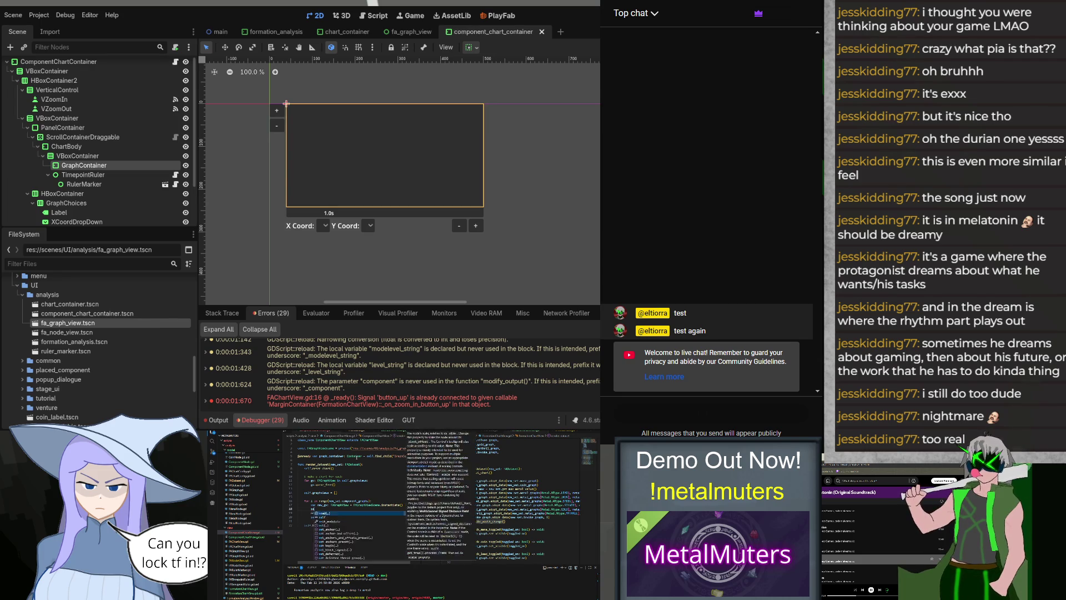
type("sel")
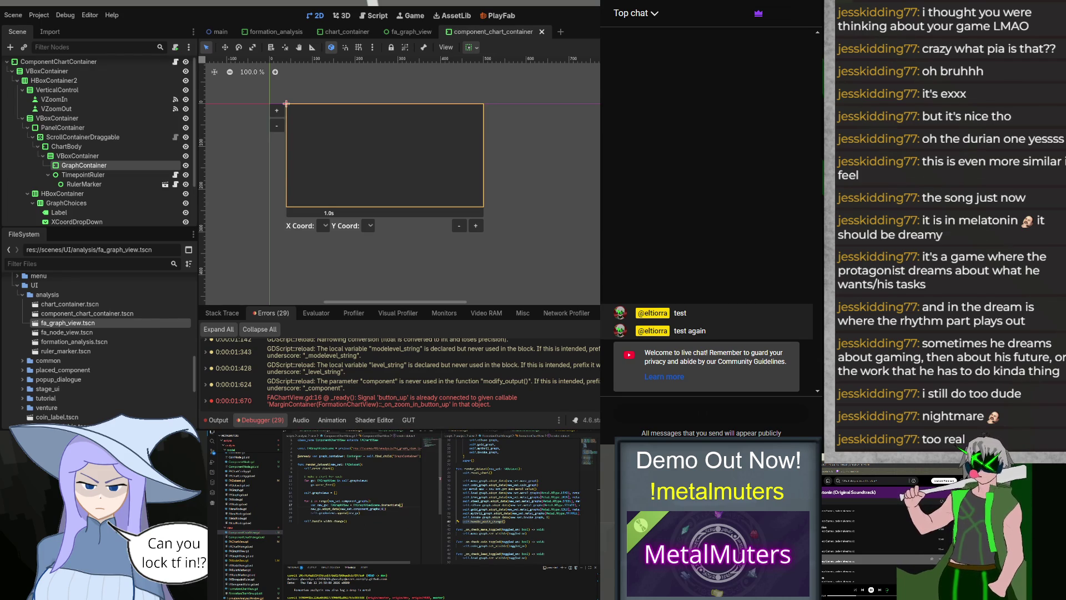
type("f.")
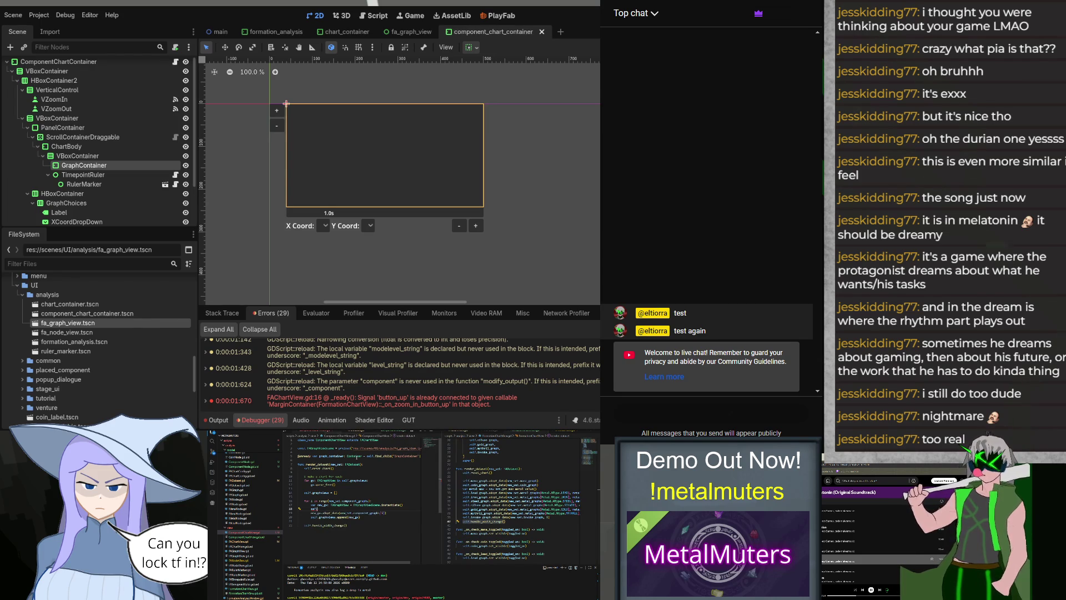
type("graph_container")
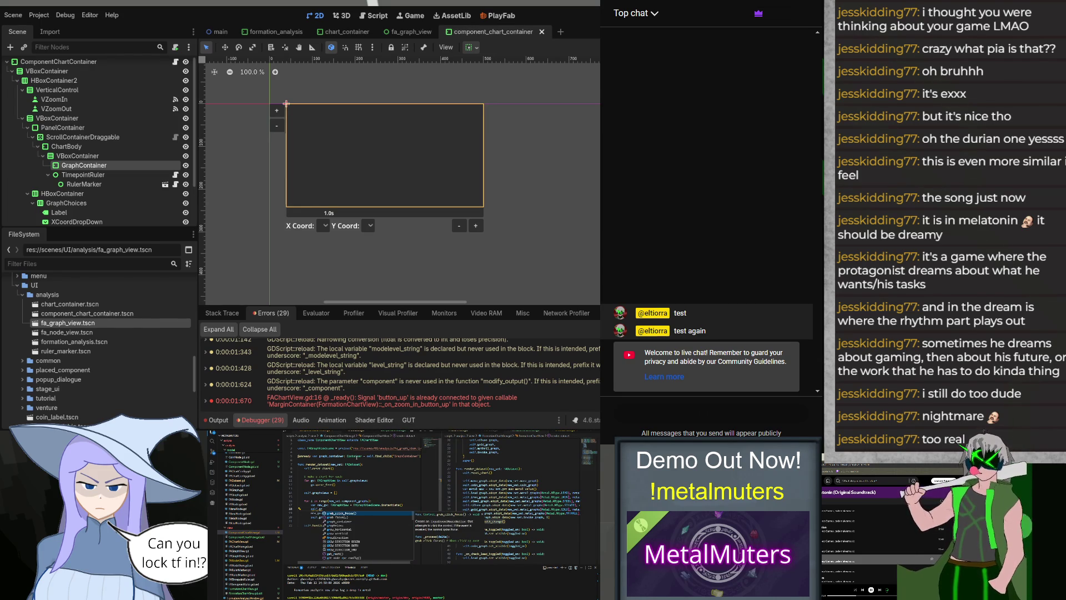
type(".add_child(ne")
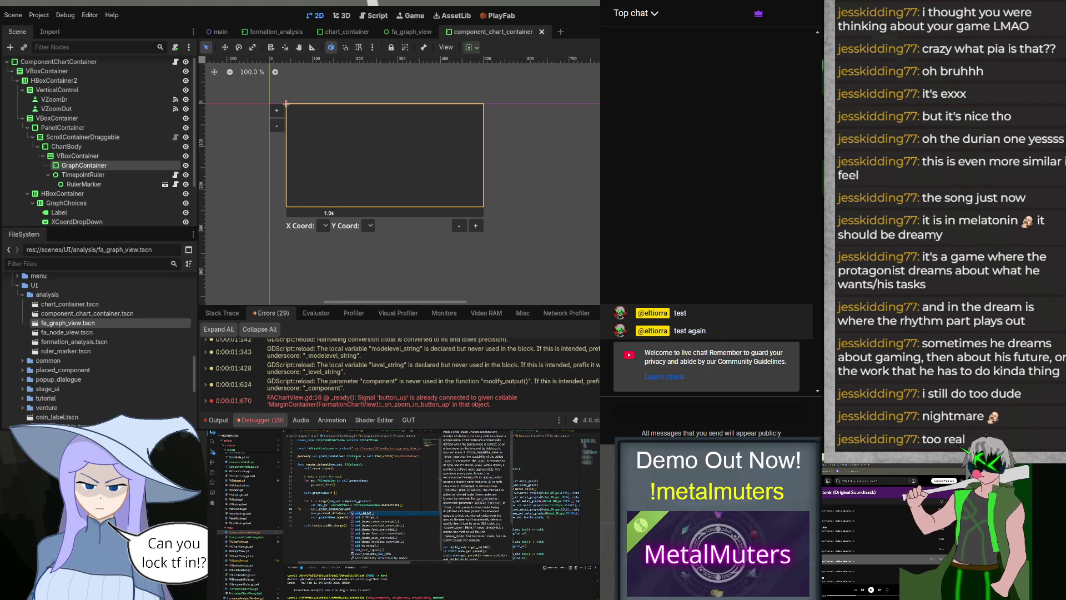
type("w_gv)")
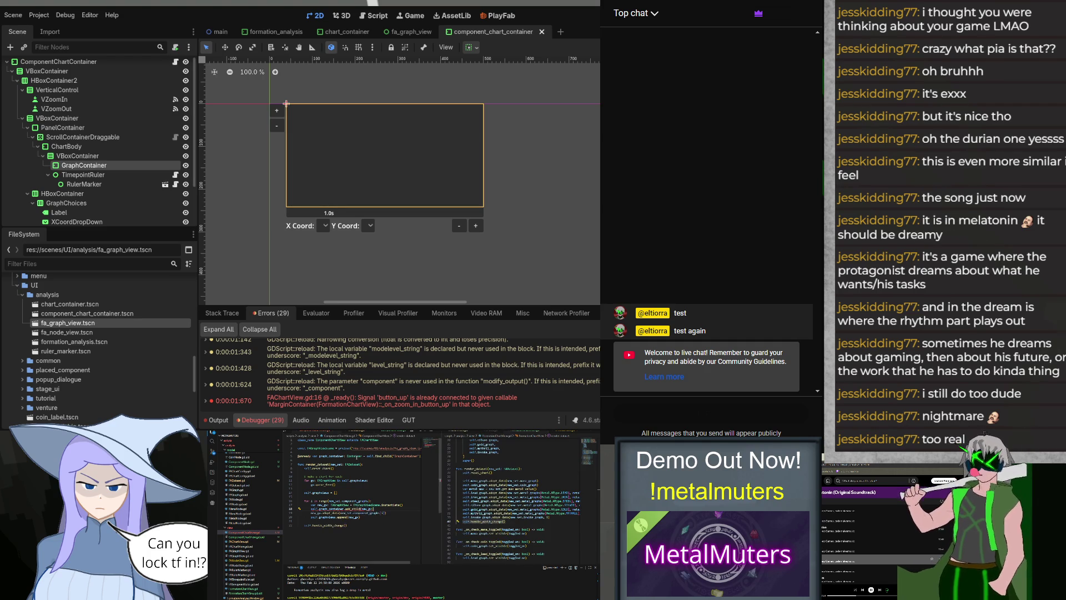
key("BackSpace")
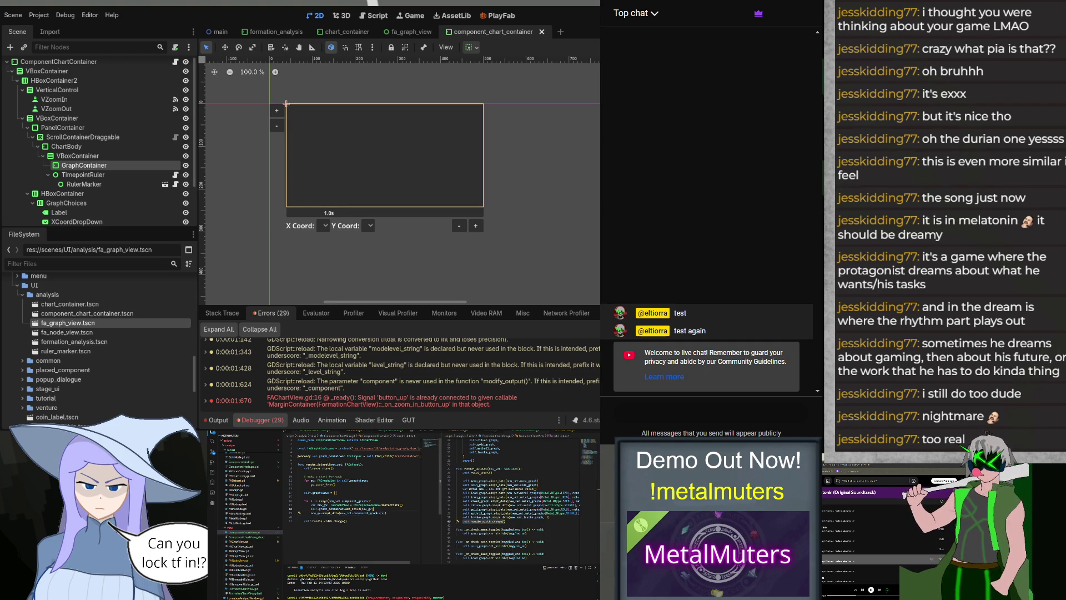
key("ctrl+v")
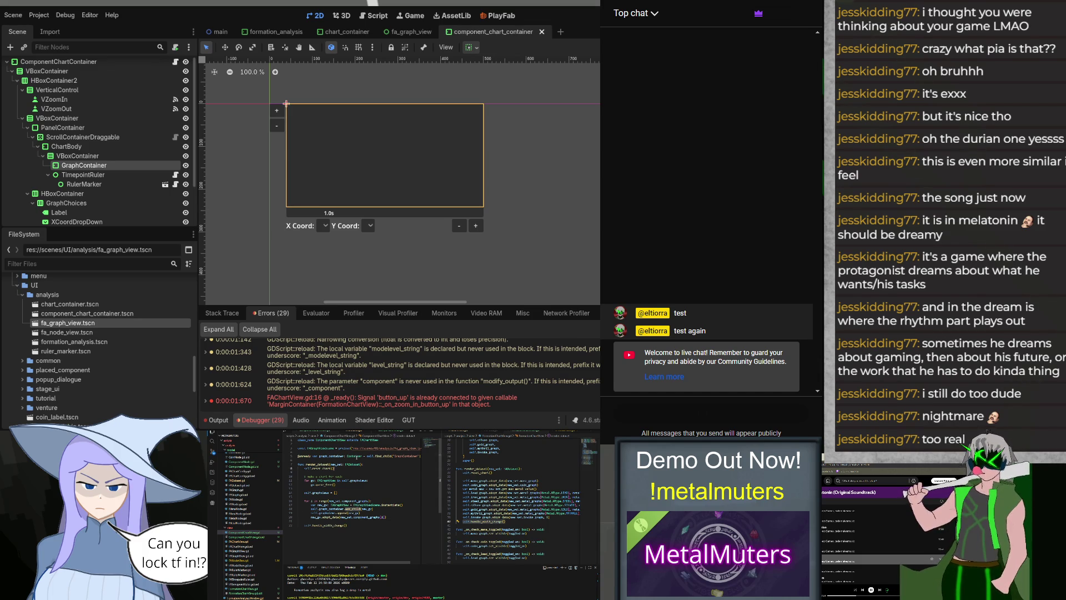
left_click(354, 456)
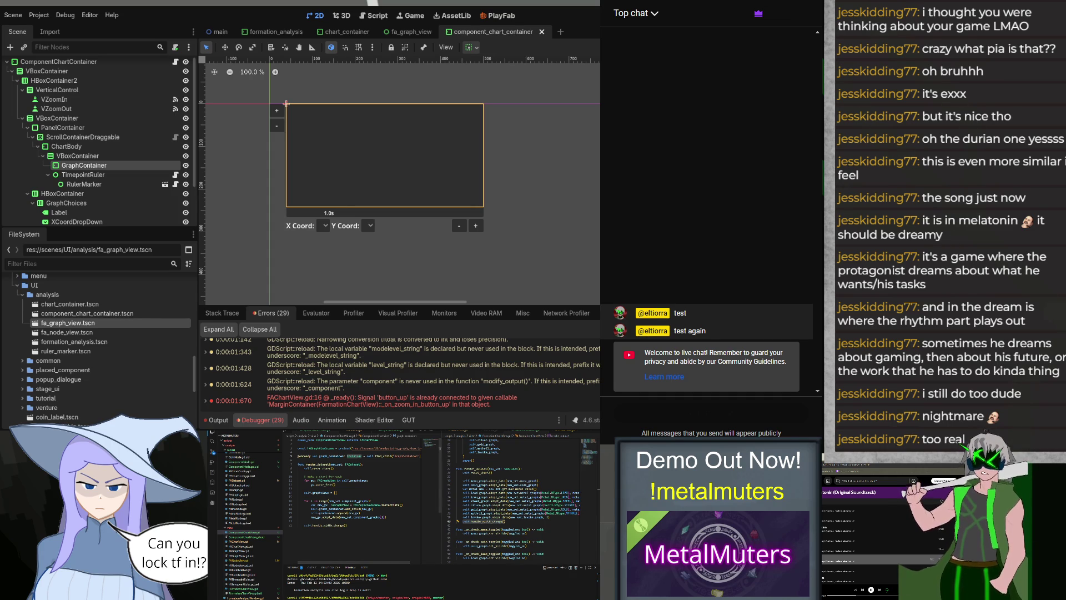
Change the X Coord label text to 'Cell Number'
left_click(315, 227)
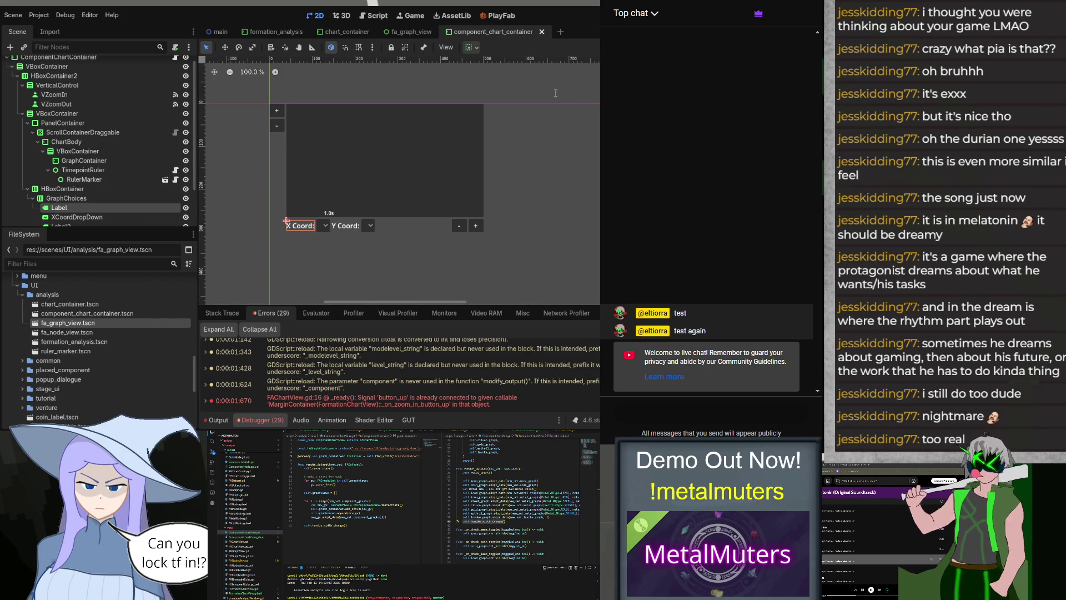
type("Cell Nuym")
key("BackSpace")
key("BackSpace")
type("mber")
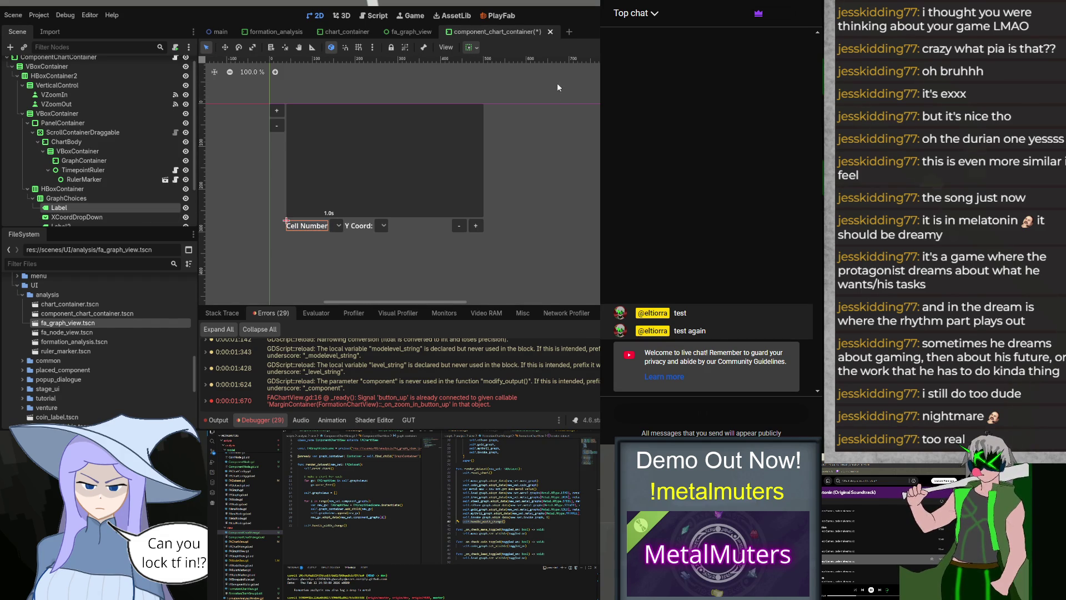
Delete the Y Coord label and the YCoordDropDown node, leaving XCoordDropDown
scroll(75, 203, "down", 3)
left_click(108, 180)
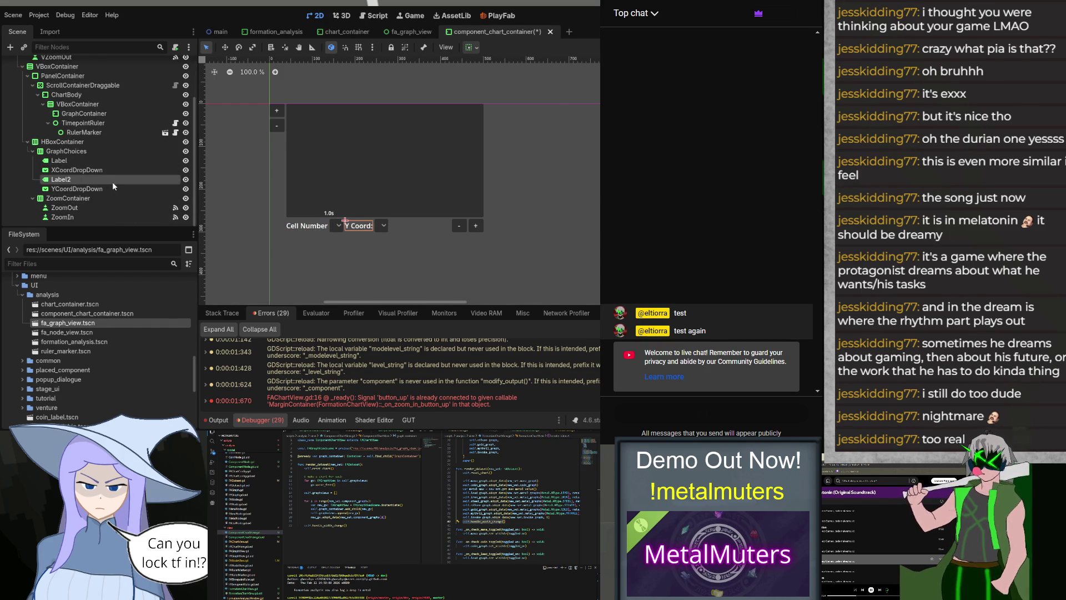
key("Delete")
left_click(101, 188)
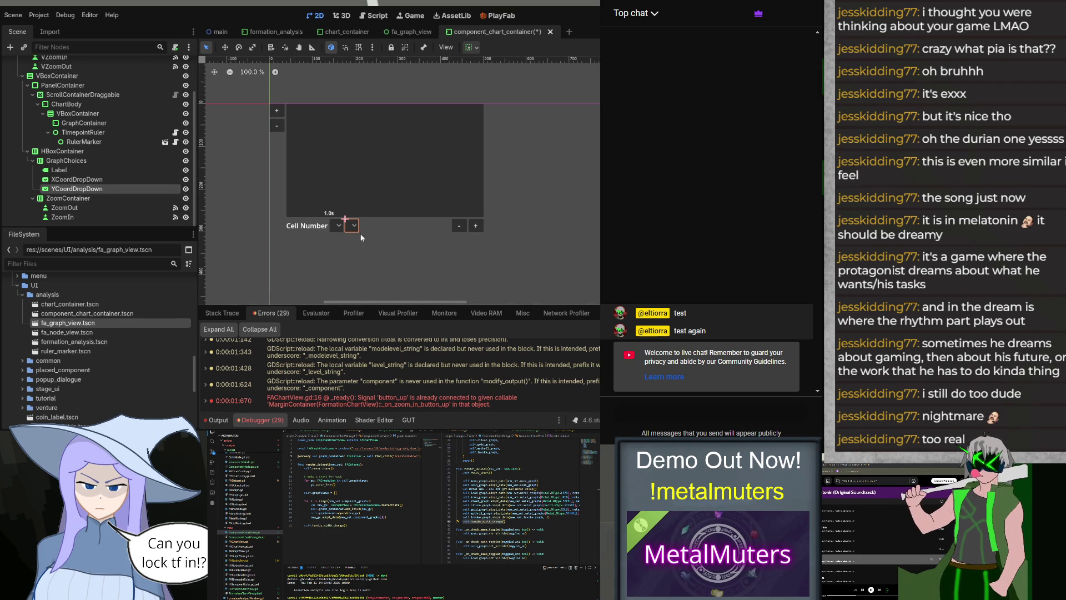
key("Delete")
left_click(114, 189)
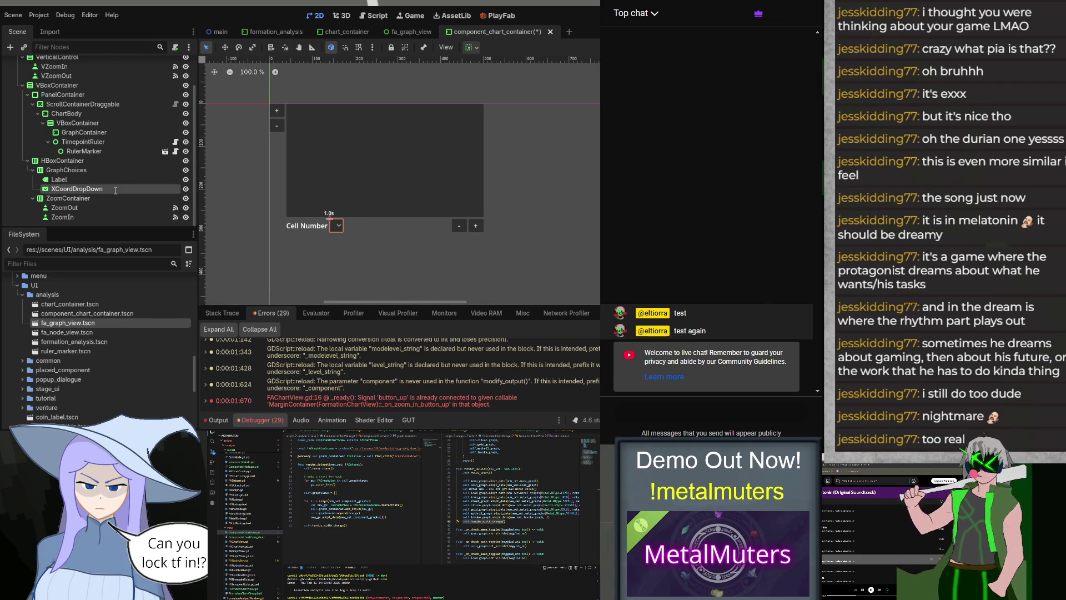
Rename XCoordDropDown to CellNoDropdown and save the scene
double_click(114, 189)
type("CellNoDropdown")
key("Return")
key("ctrl+s")
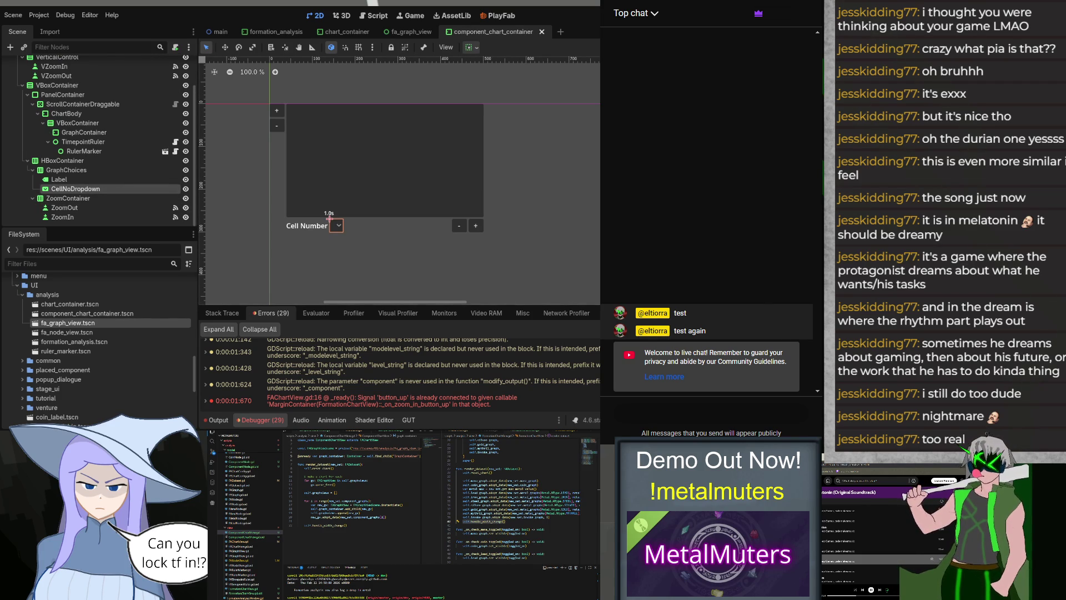
key("Return")
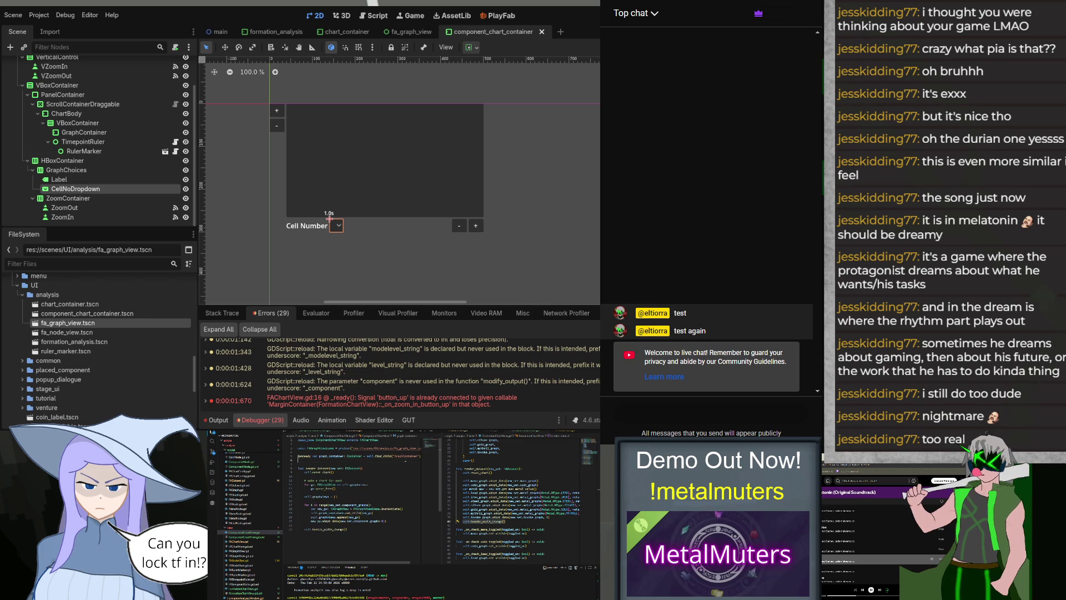
type("@onready var cell")
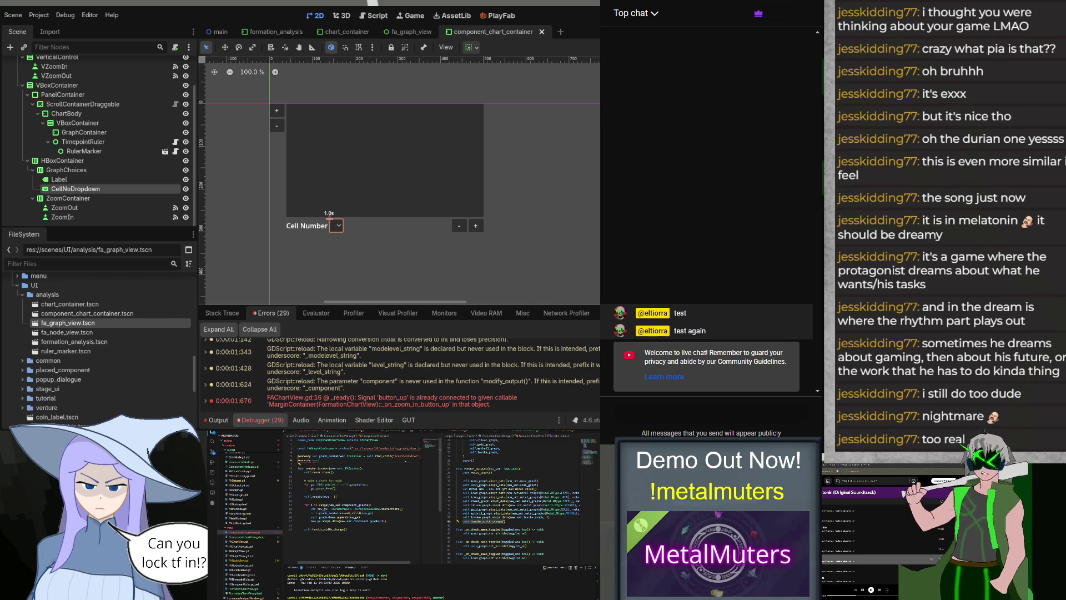
key("Return")
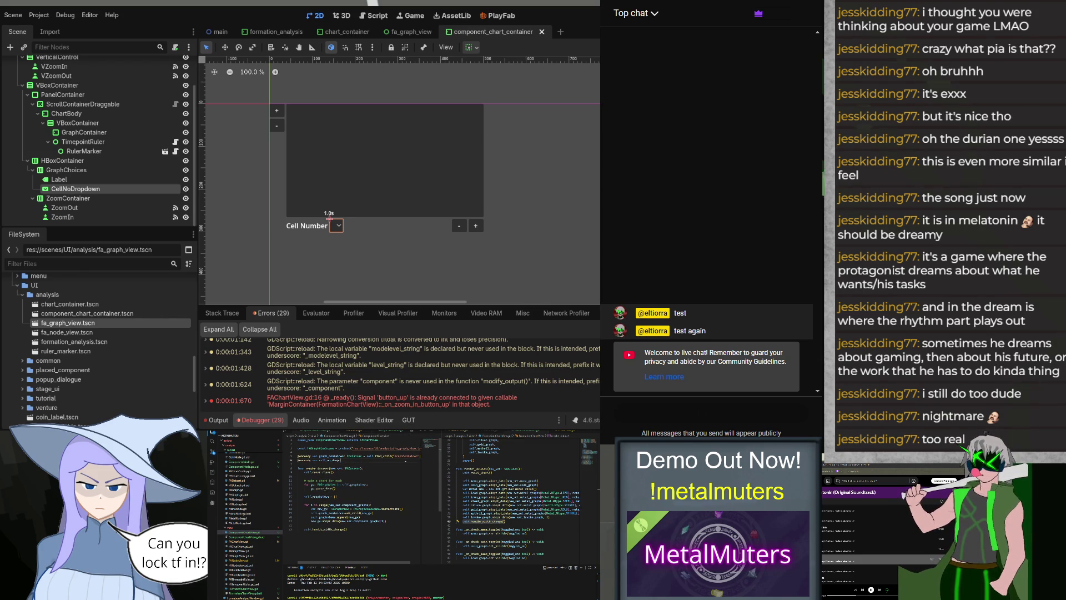
type(":Dro")
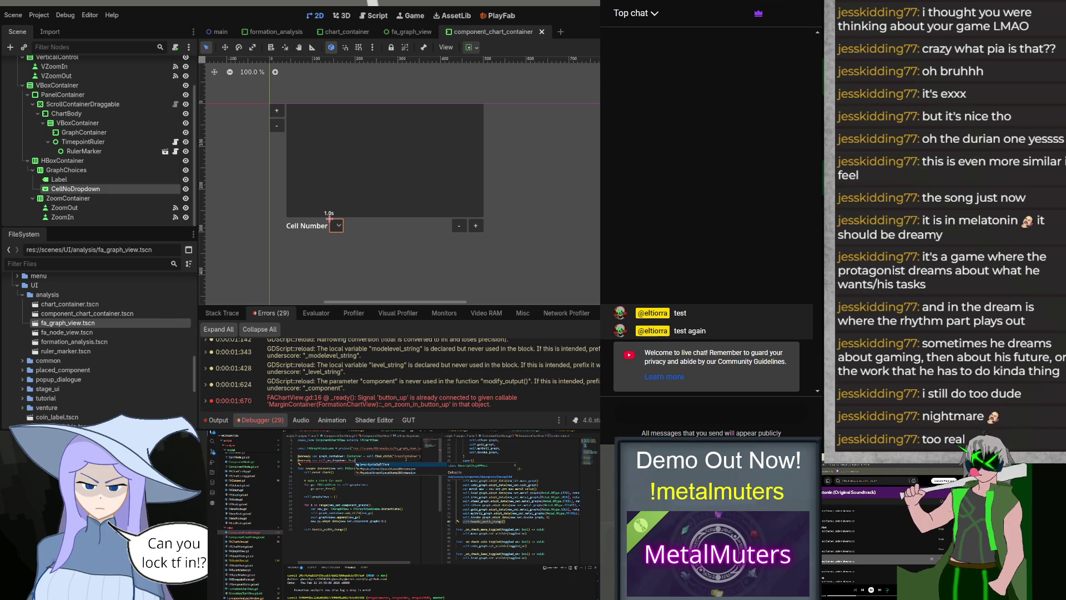
key("Escape")
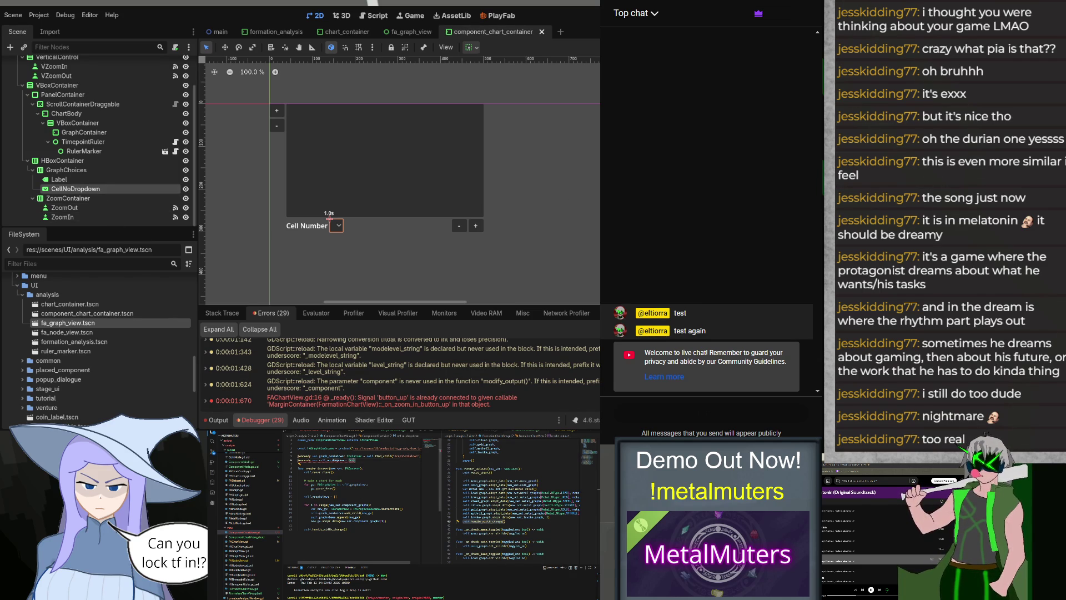
type("OptionButton")
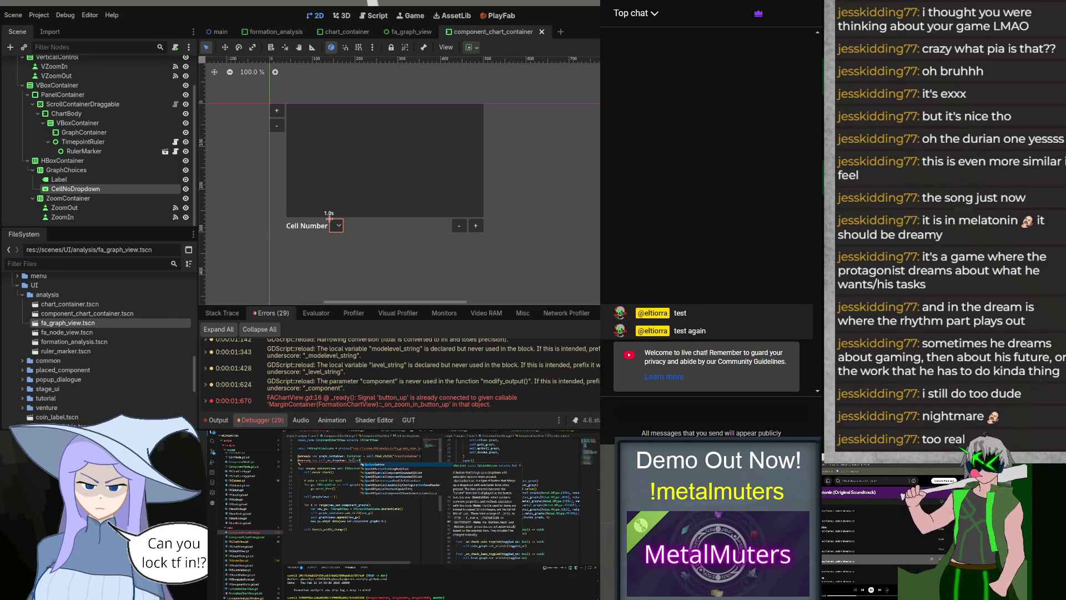
type(" = self.find_child(")
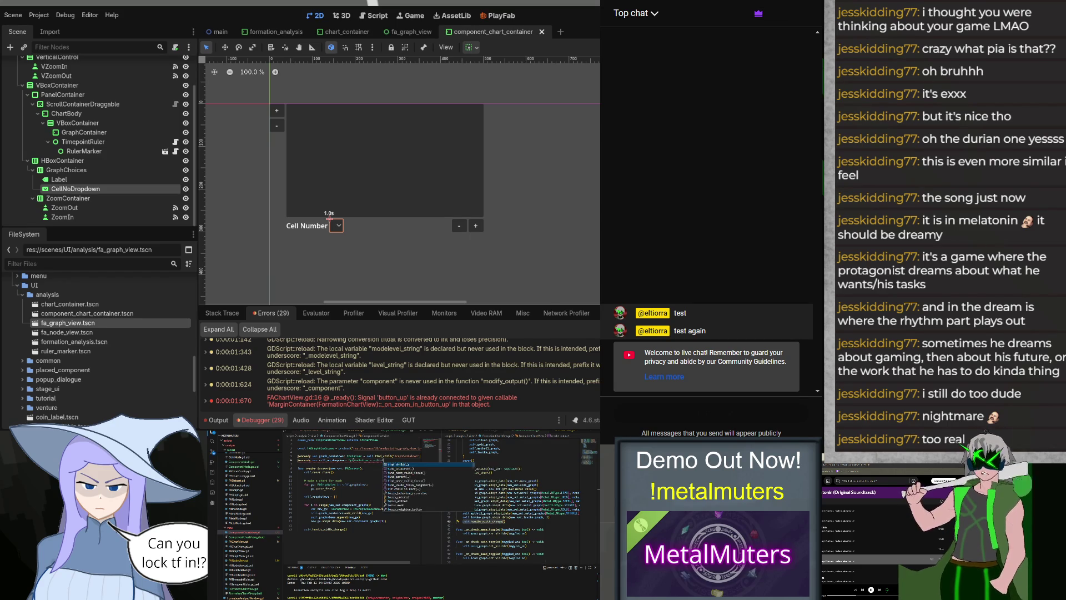
type("\"")
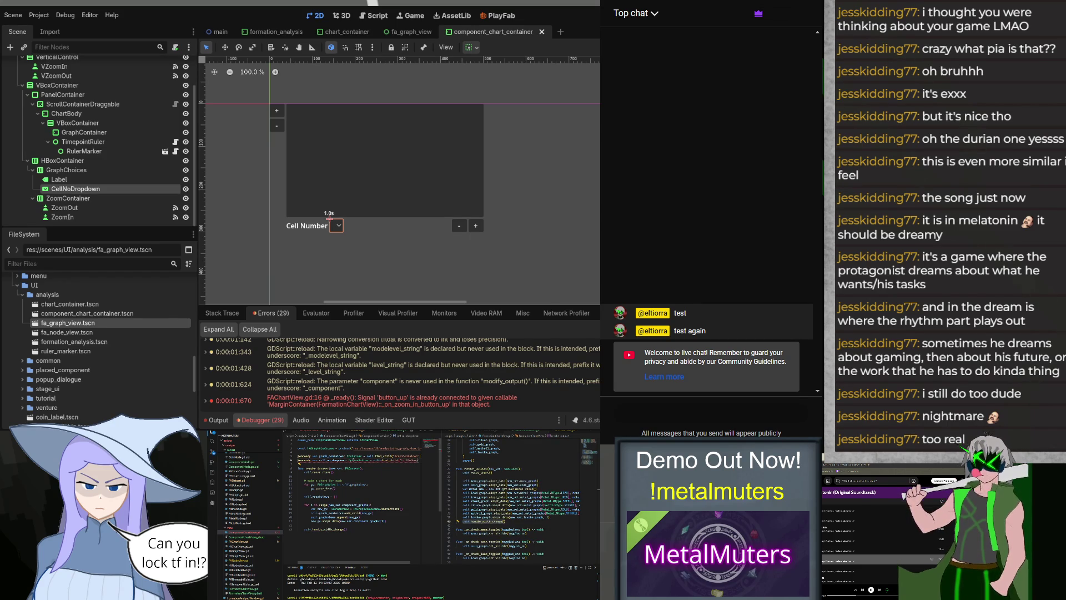
type("CellNoDropdown")
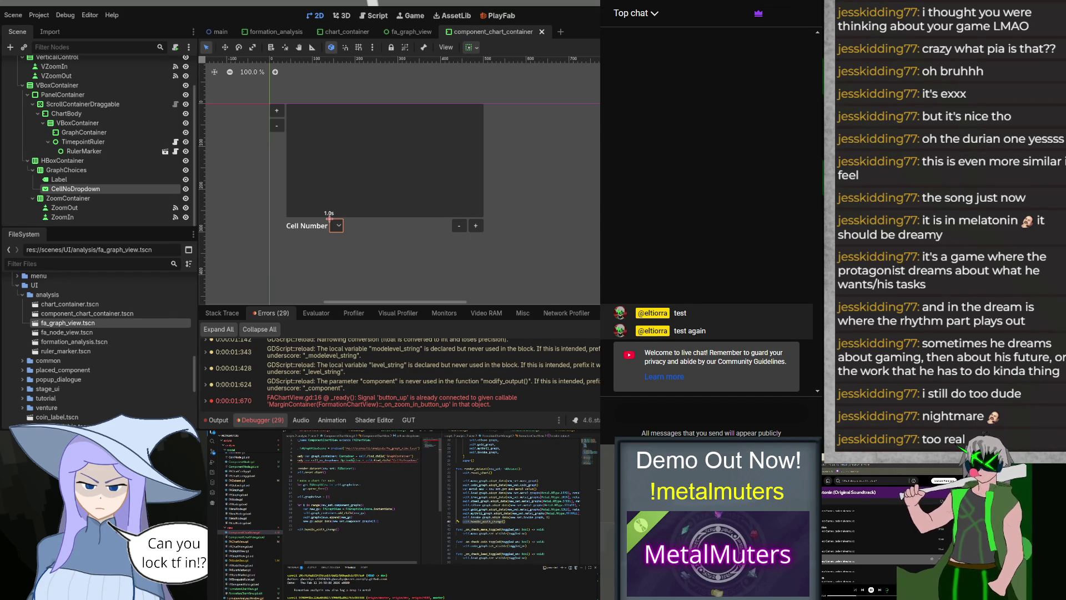
key("Tab")
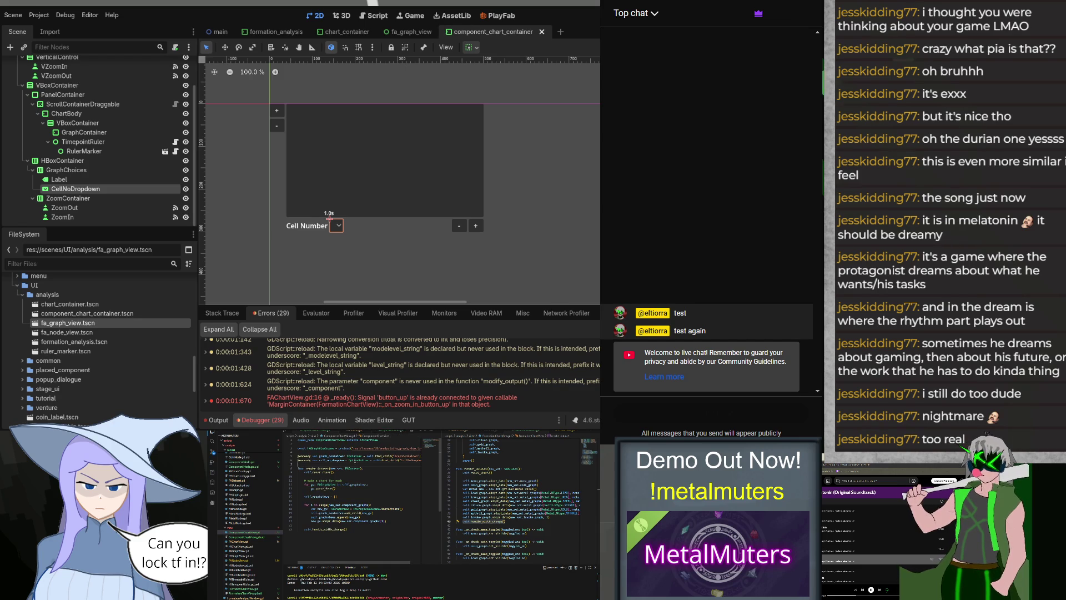
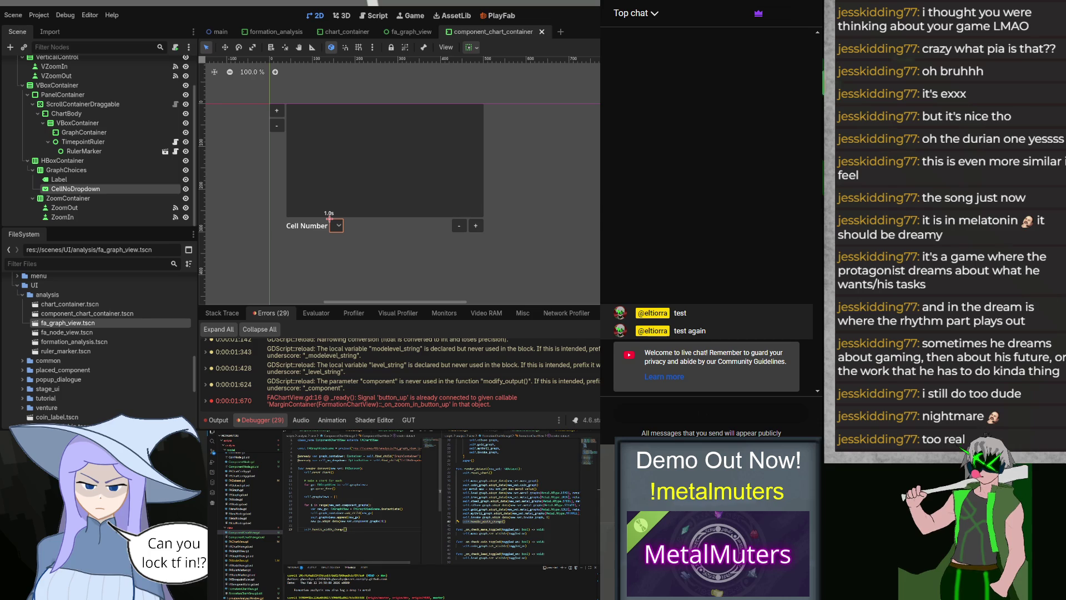
Zoom in on the Cell Number row and save the component_chart_container scene
scroll(291, 210, "up", 4)
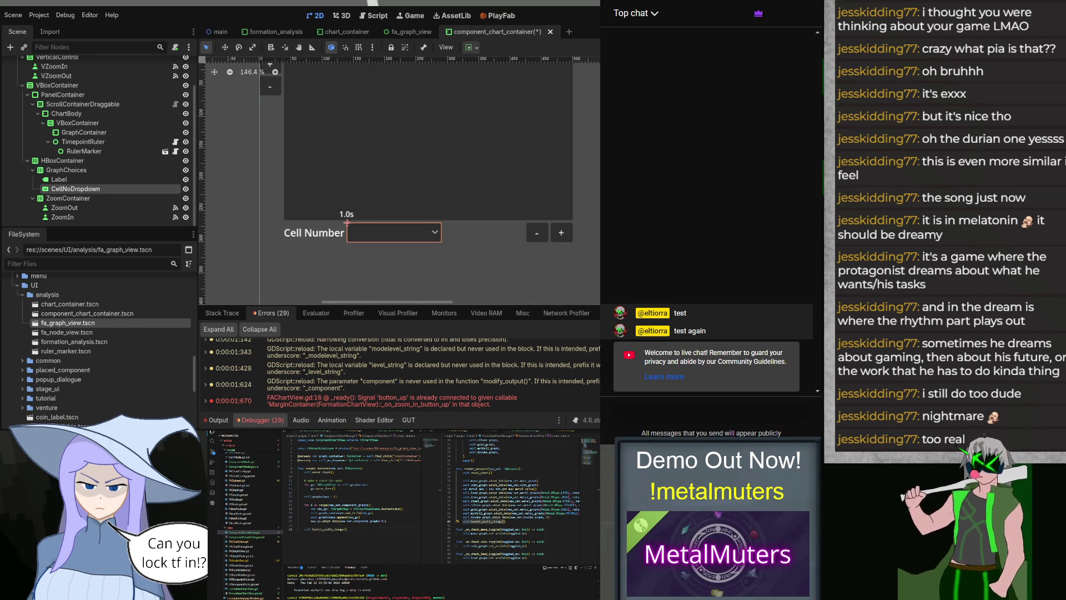
key("ctrl+s")
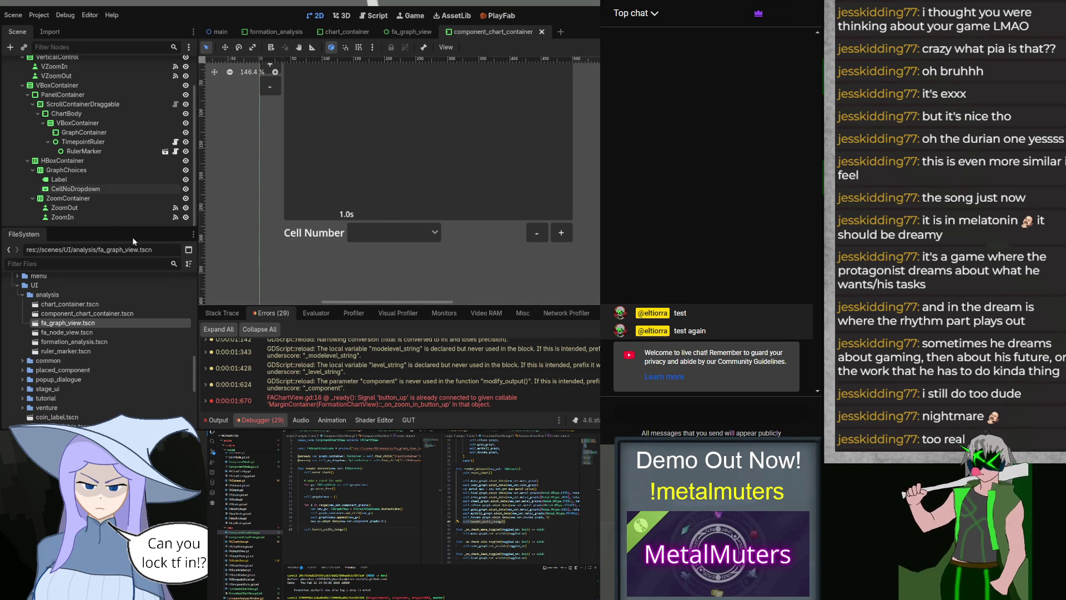